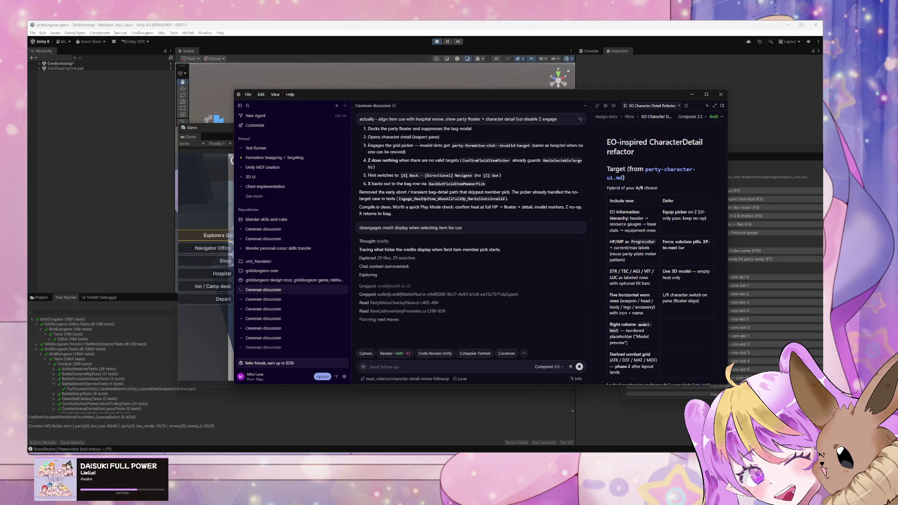
Bring the Unity editor, running the Guild town scene, in front of the Cursor chat.
click(483, 71)
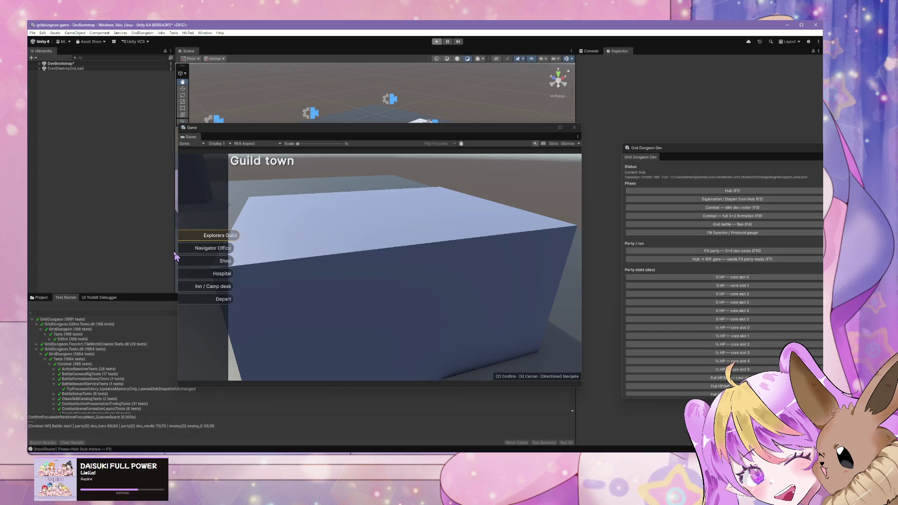
Stop the running game with Ctrl+P so the Game view goes blank.
key(ctrl+p)
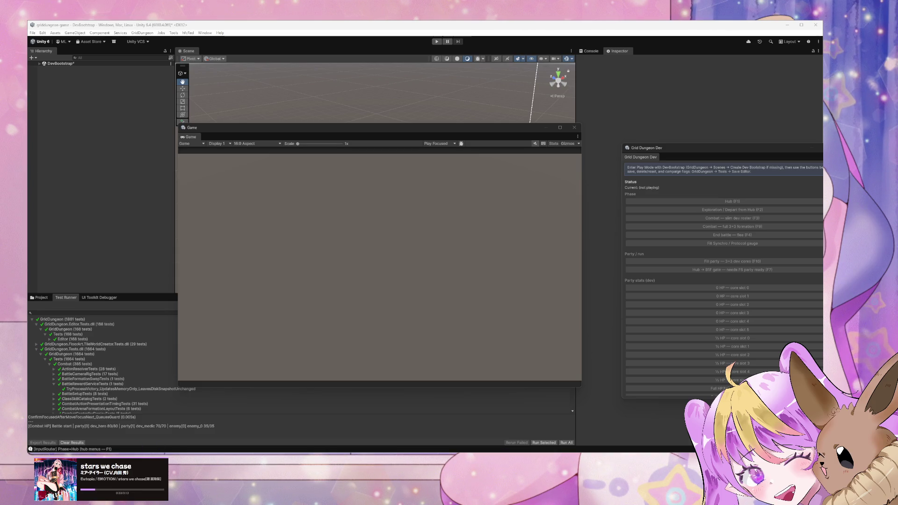
Switch to the Cursor chat to review the agent's credits-strip fix and compile result.
key(alt+Tab)
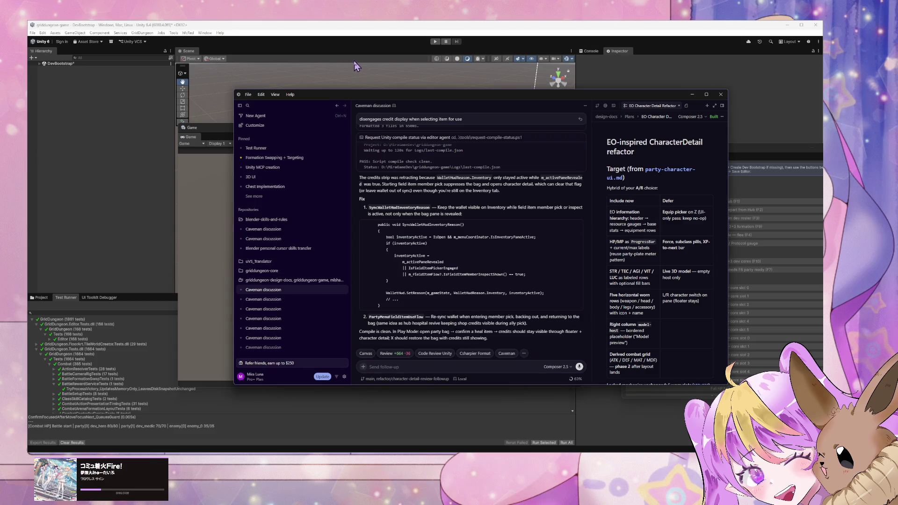
Return to the Unity editor, idle outside Play Mode after its domain reload.
click(407, 43)
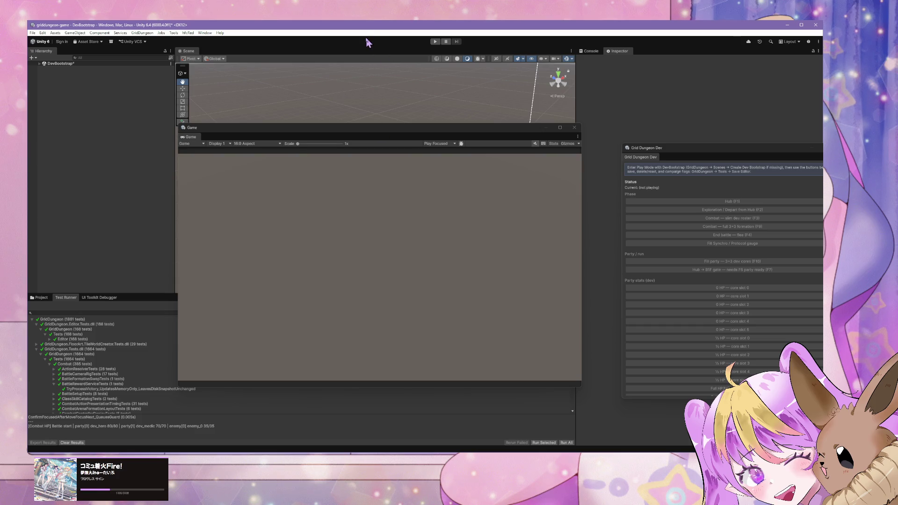
Start the game, open the hub's Item inventory, pick an item, then close the inventory.
click(433, 43)
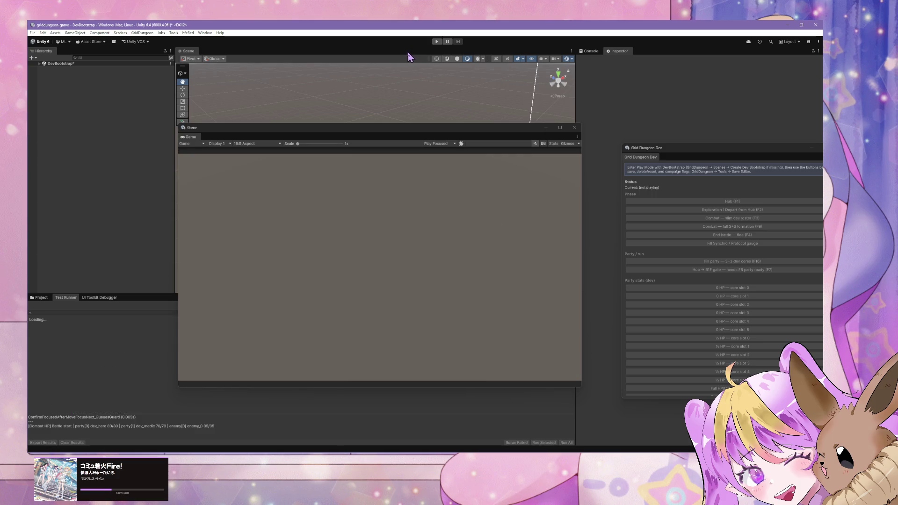
click(438, 43)
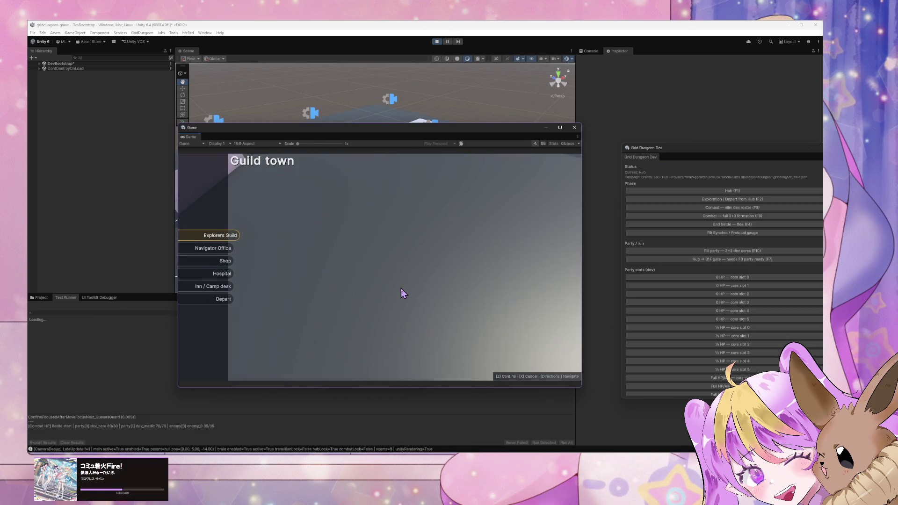
key(z)
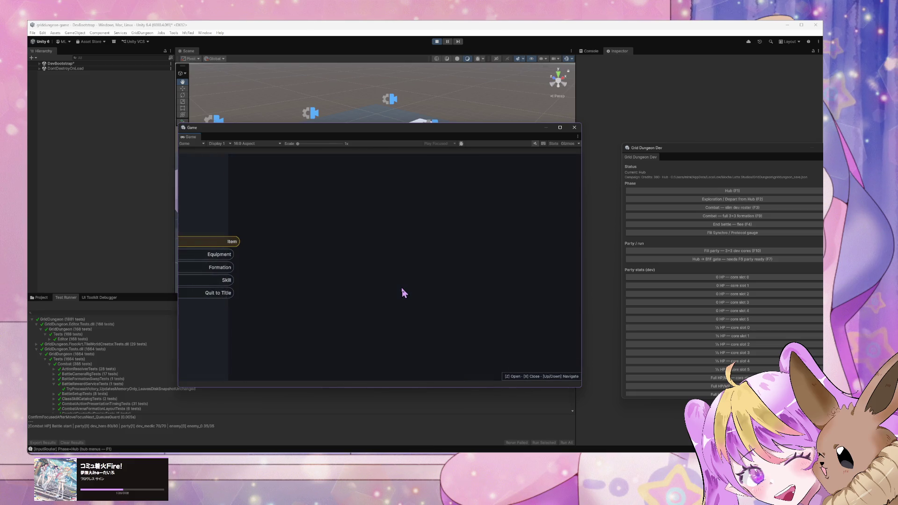
key(z)
key(e)
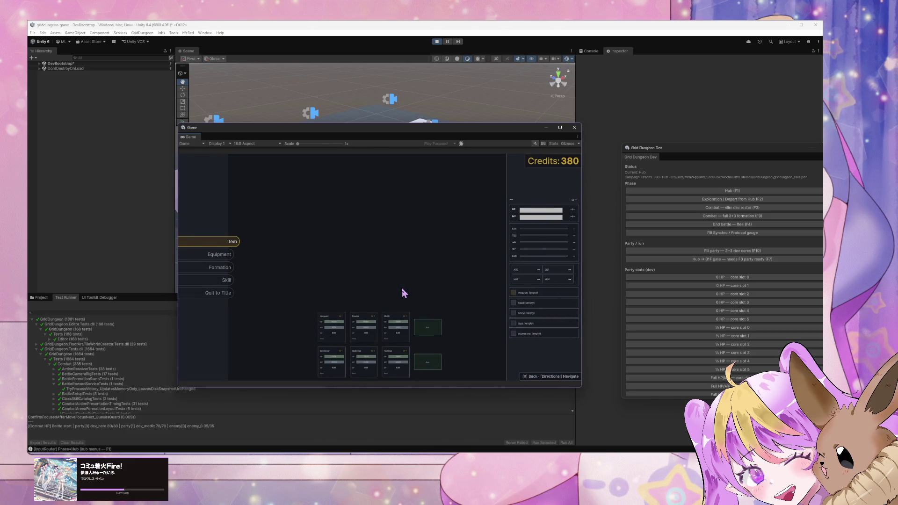
key(q)
key(x)
Pick items twice more, confirming Credits: 380 beside party details, then return to Guild town.
key(z)
key(e)
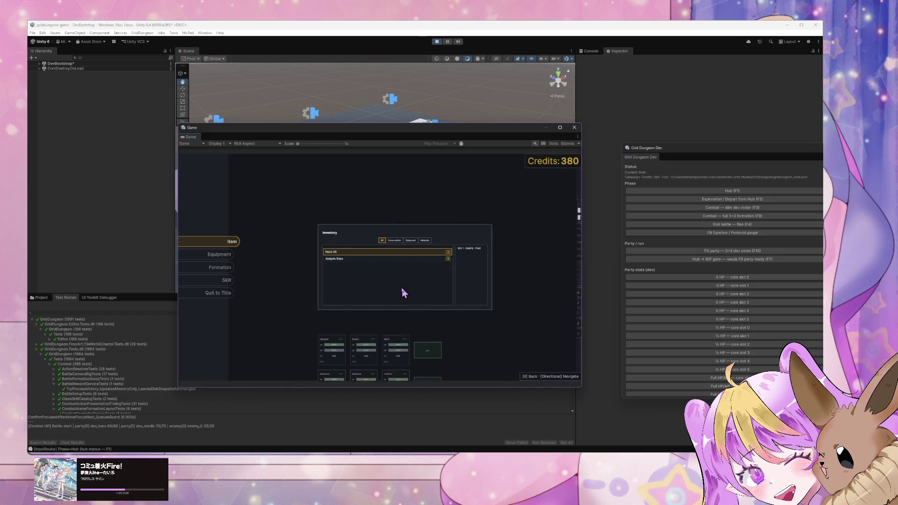
key(q)
key(x)
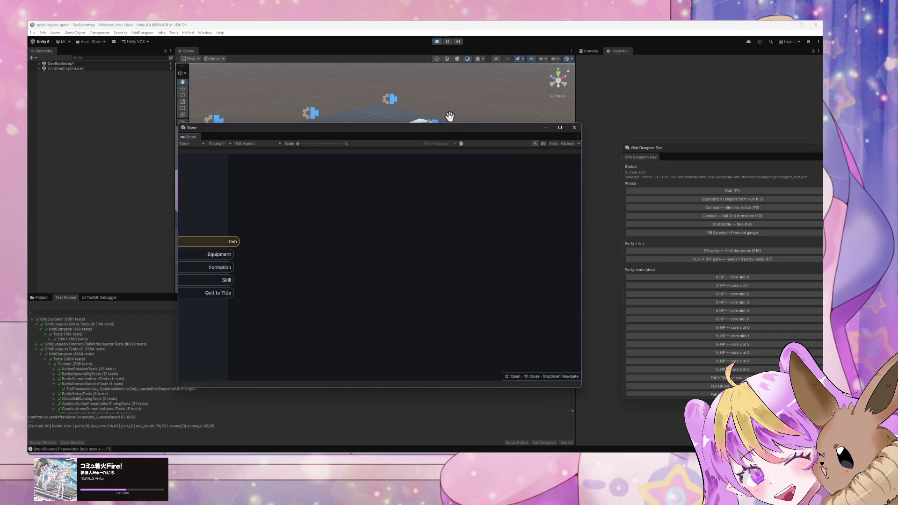
key(z)
key(e)
key(x)
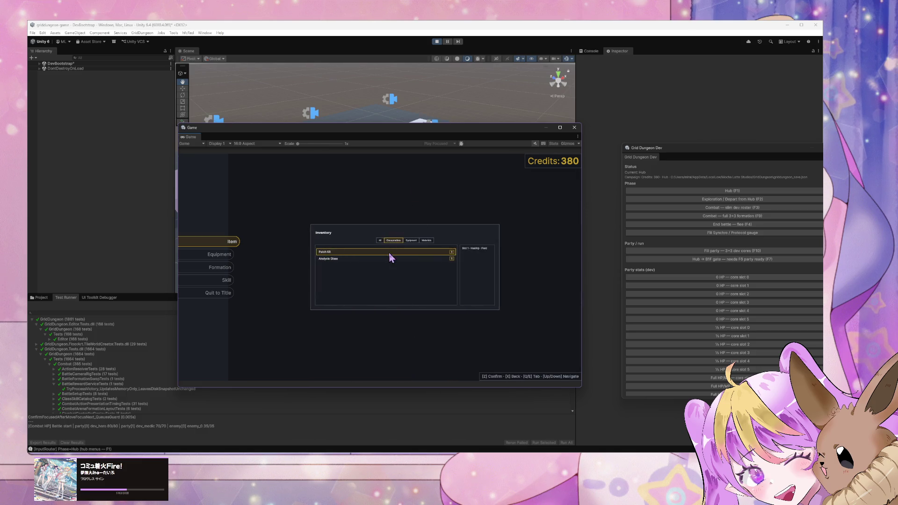
click(391, 255)
Stop Play Mode and focus the Cursor agent's follow-up box.
click(437, 41)
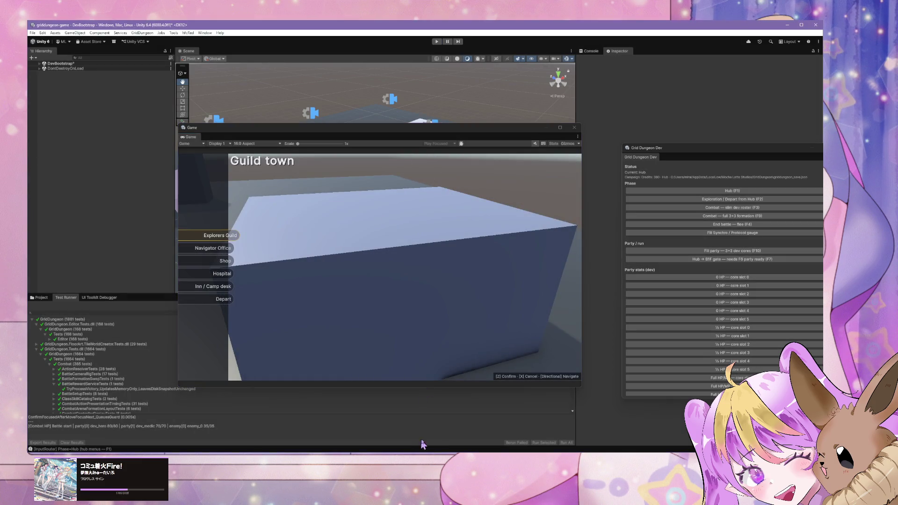
key(alt+Tab)
click(405, 367)
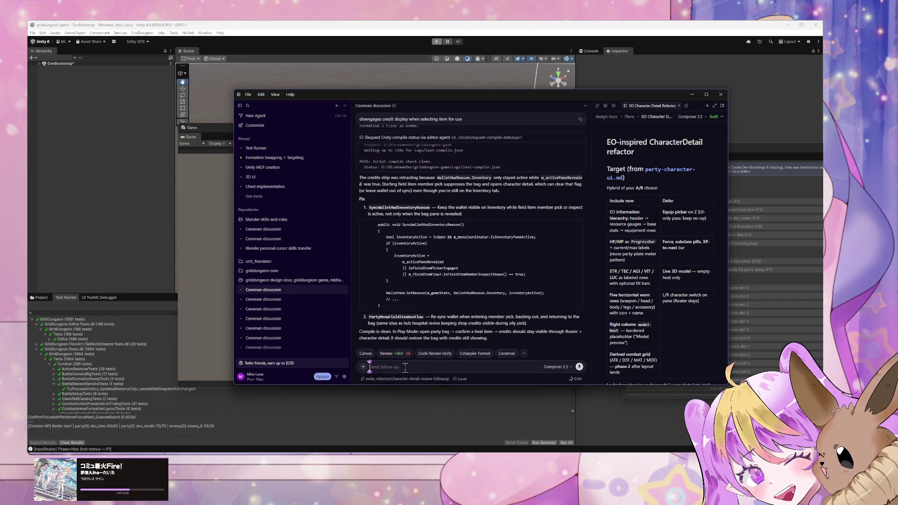
Send 'wallet hud is not retracting when playing picked item' and reopen it for editing.
text(wallet)
text( hud)
text( is)
text( not retracting)
text(.)
key(Left)
key(Left)
key(Left)
key(End)
text(whe)
key(BackSpace)
key(BackSpace)
key(BackSpace)
text(when playing p)
text(icked item)
text(. sync)
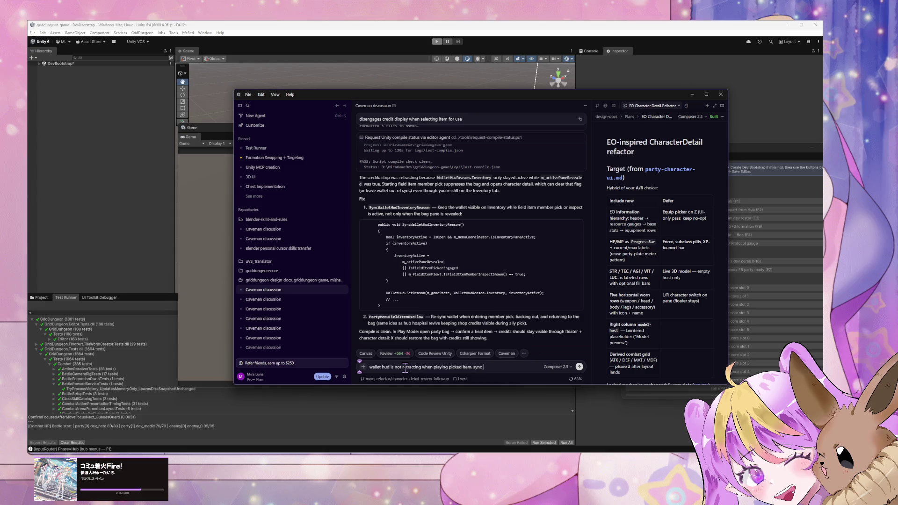
key(BackSpace)
key(BackSpace)
key(BackSpace)
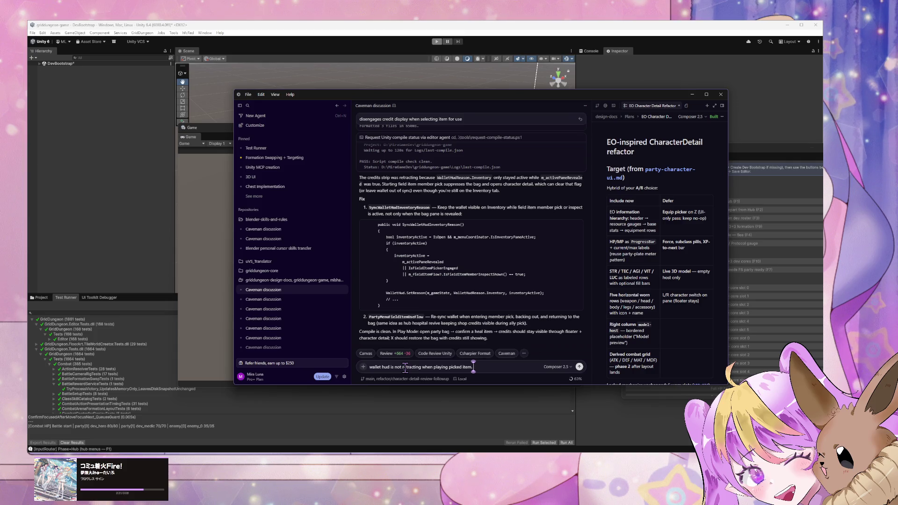
key(Return)
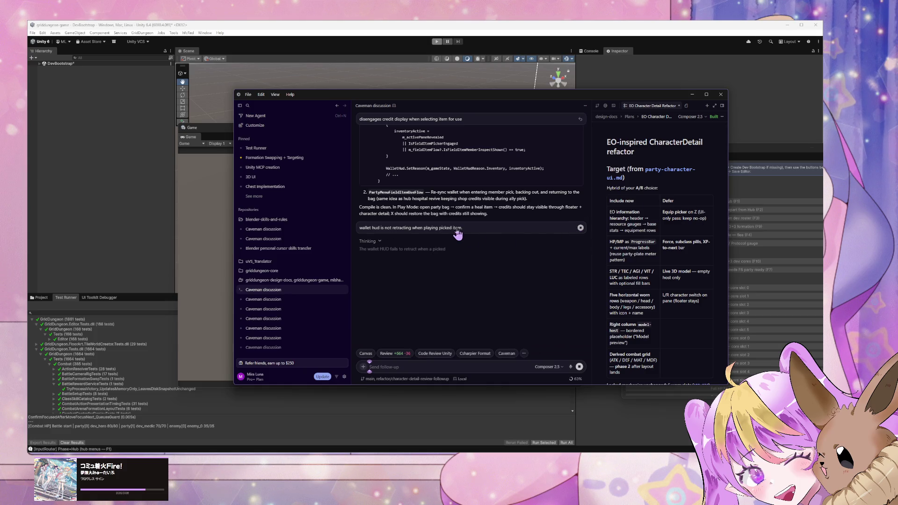
click(432, 228)
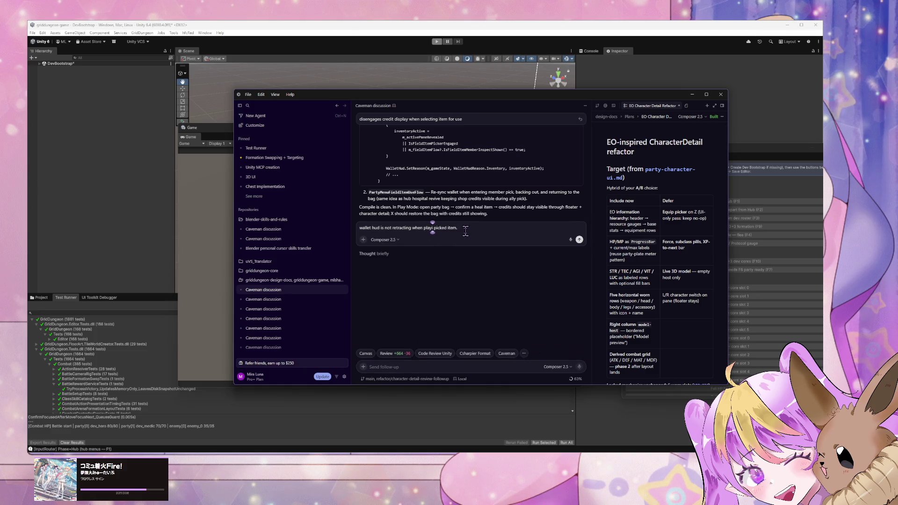
key(BackSpace)
text(er)
key(Return)
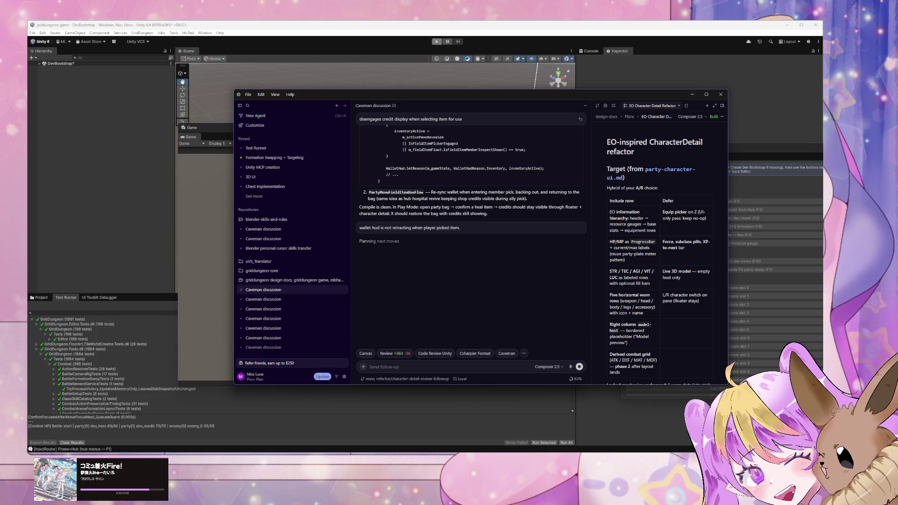
key(ctrl+BackSpace)
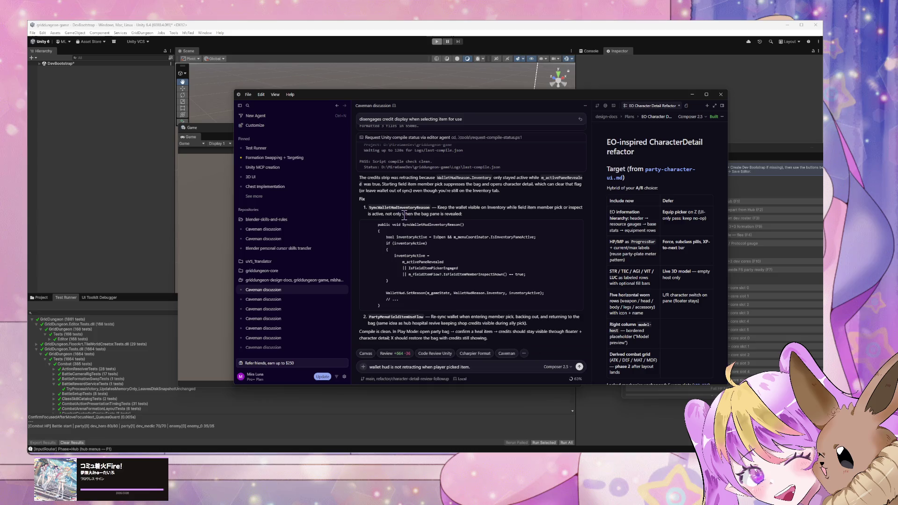
drag(402, 214, 450, 215)
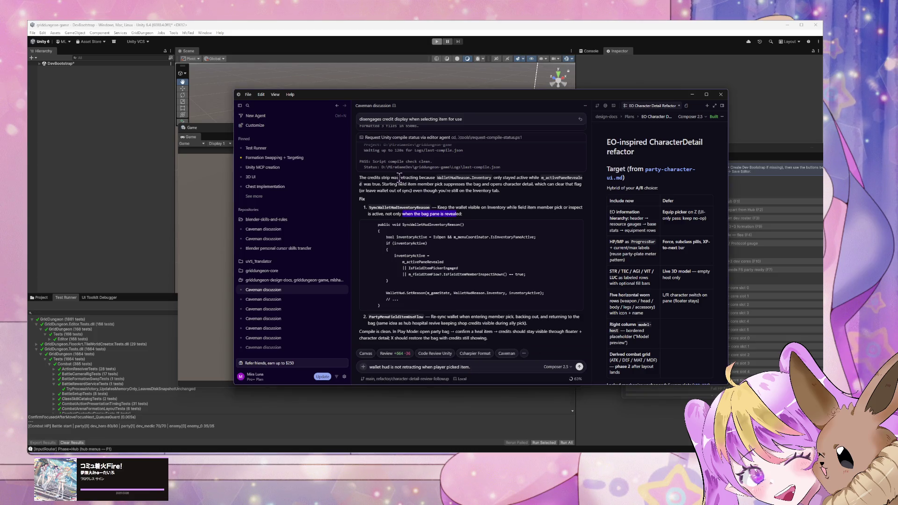
mouse_move(399, 178)
mouse_down()
mouse_move(475, 179)
mouse_move(482, 190)
mouse_up()
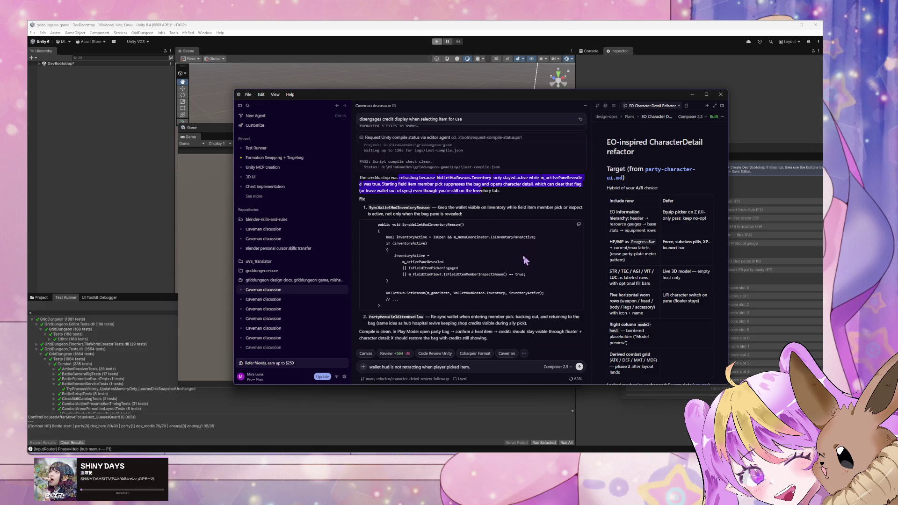
click(487, 318)
scroll(449, 184, up, 1)
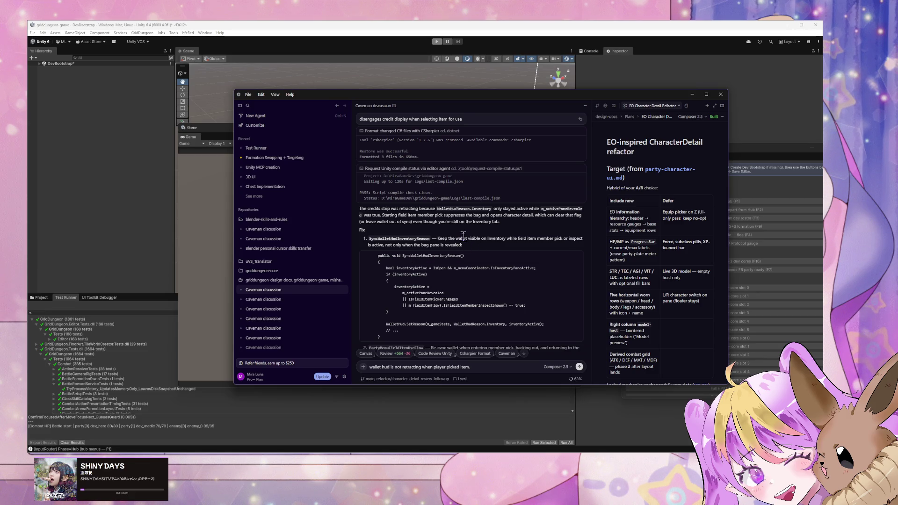
scroll(463, 238, down, 1)
drag(385, 229, 468, 240)
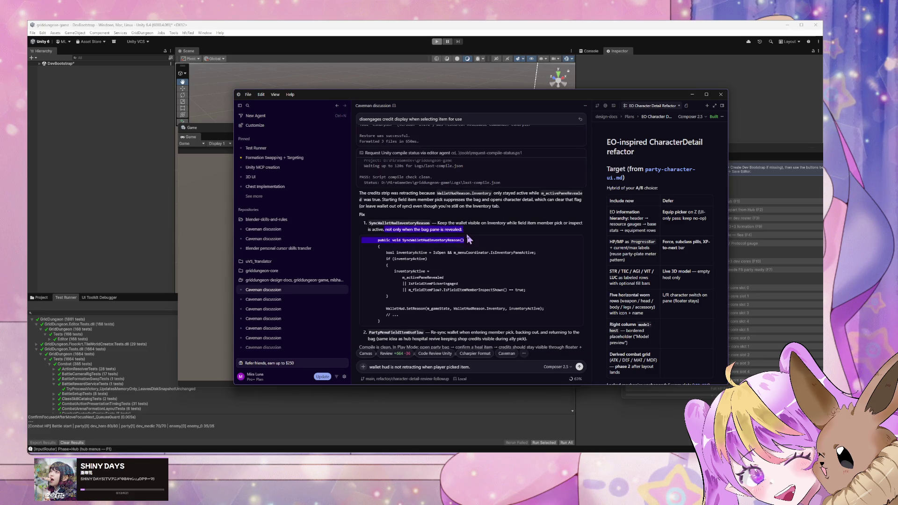
click(453, 240)
scroll(446, 249, down, 1)
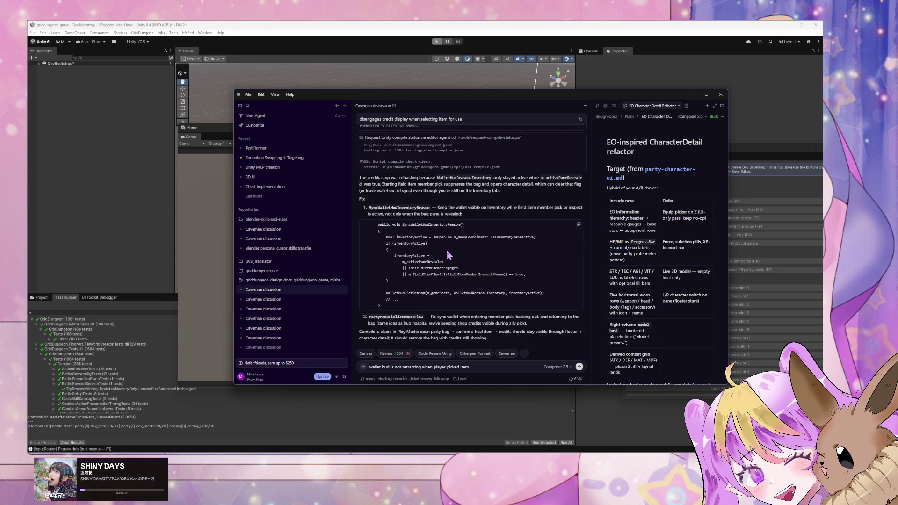
Enter Play Mode and, once Guild town loads, open the hub menu with F1.
click(407, 33)
click(436, 41)
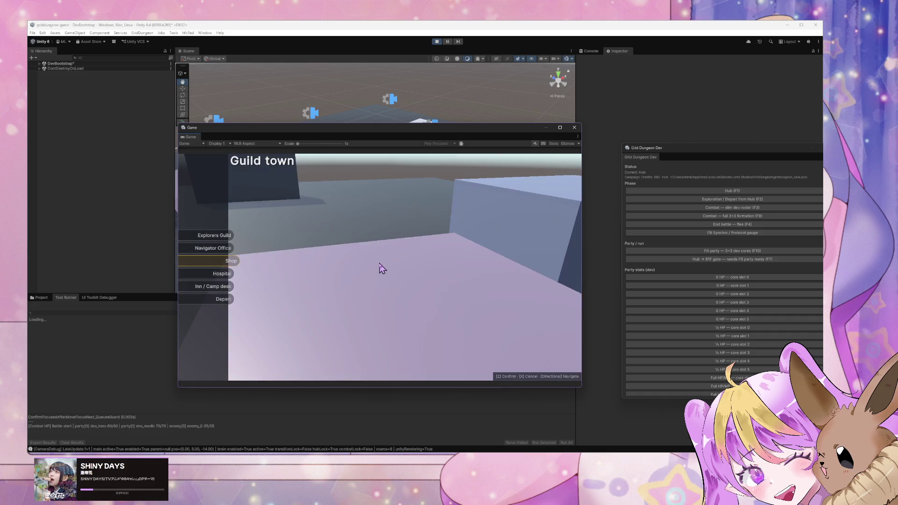
key(F1)
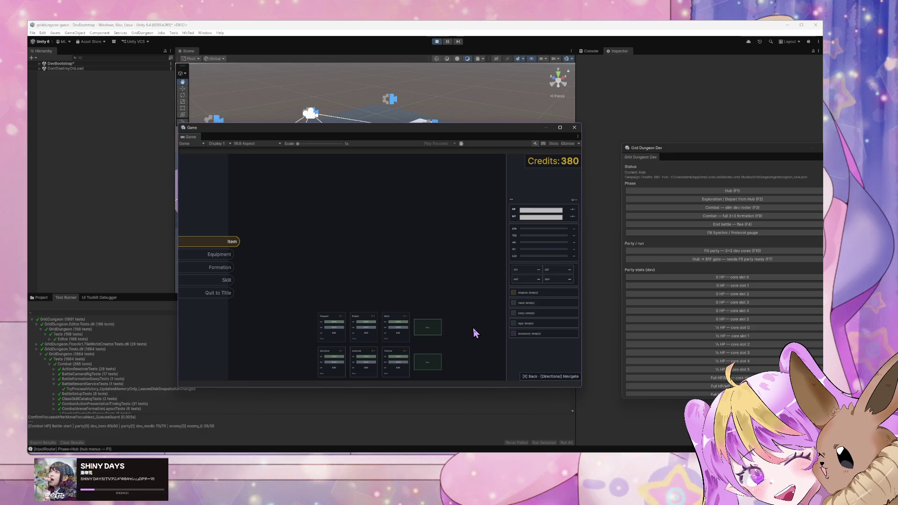
Open and close the Item inventory several times from the hub menu.
key(Return)
key(Escape)
key(Return)
key(Escape)
key(z)
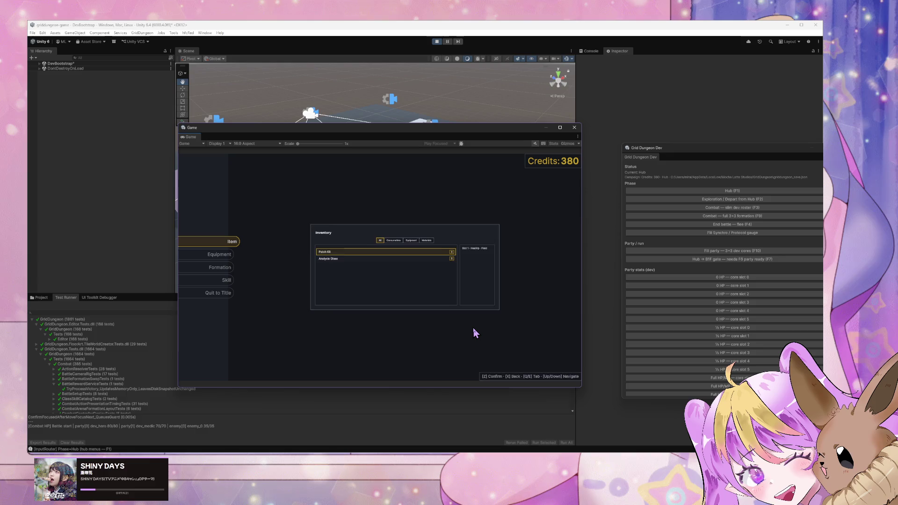
key(x)
key(z)
key(x)
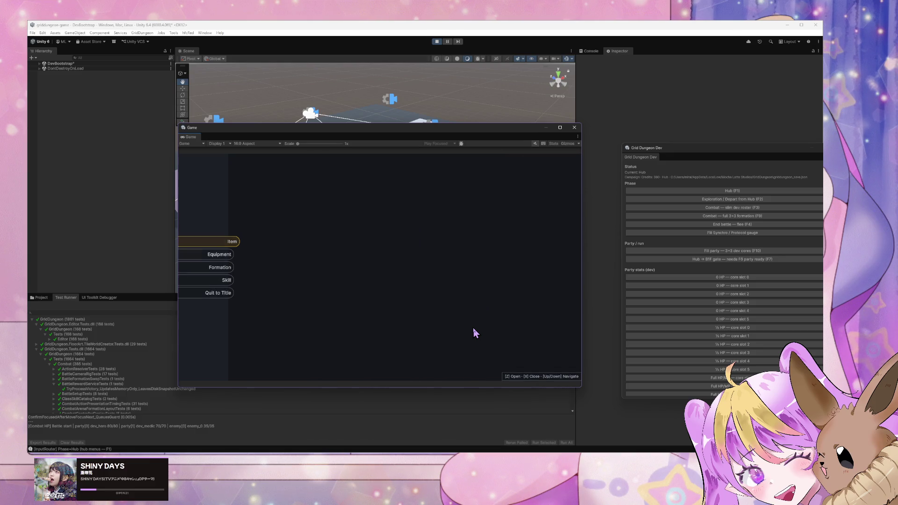
Inspect the Equipment party screen and the weapon slot in character detail.
key(Down)
key(z)
key(z)
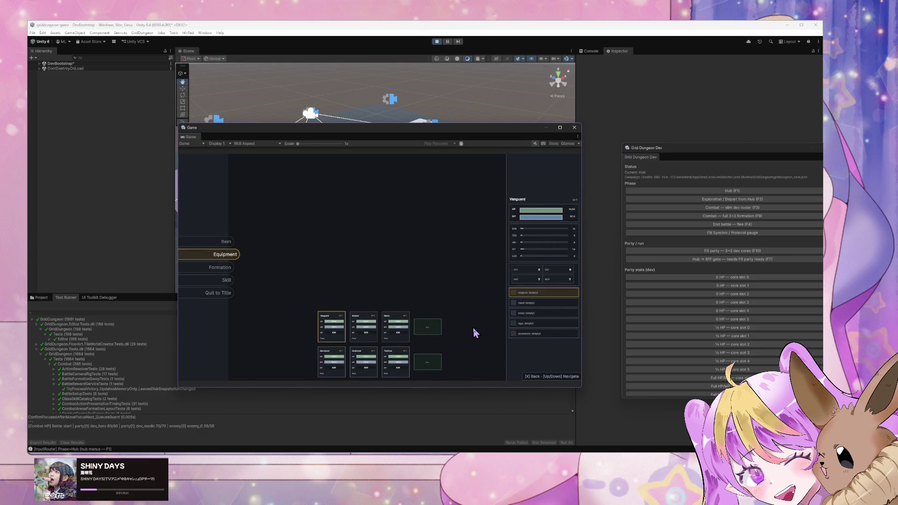
key(x)
key(x)
key(Down)
key(Down)
In the Skill screen, switch to the Medic, cast a skill on the Breaker, and return to the hub.
key(z)
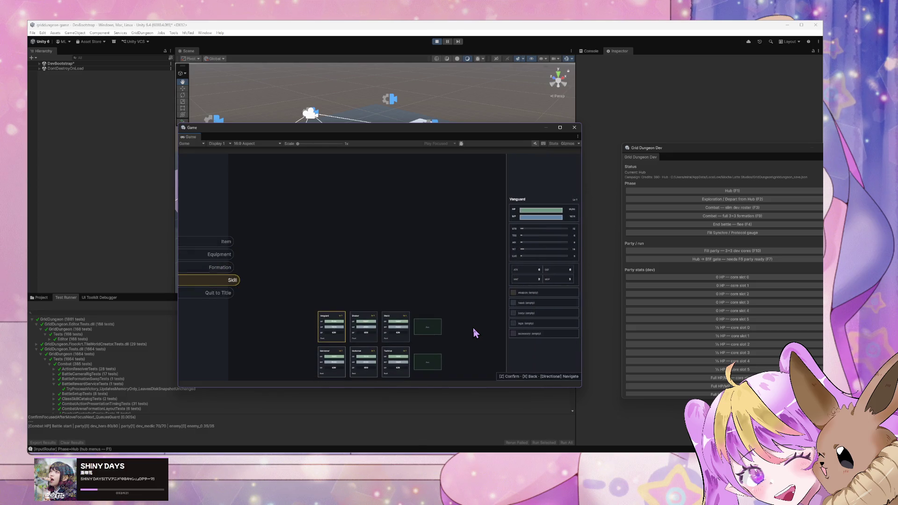
key(z)
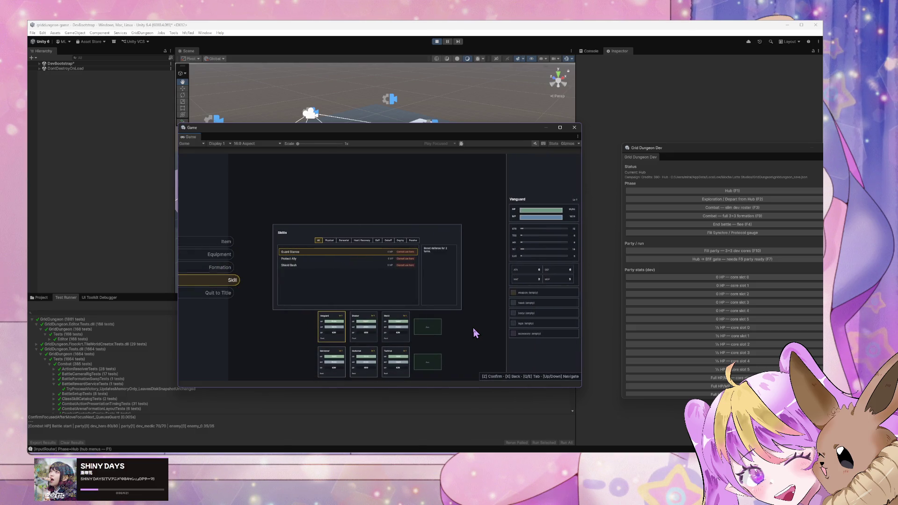
key(Down)
key(x)
key(Right)
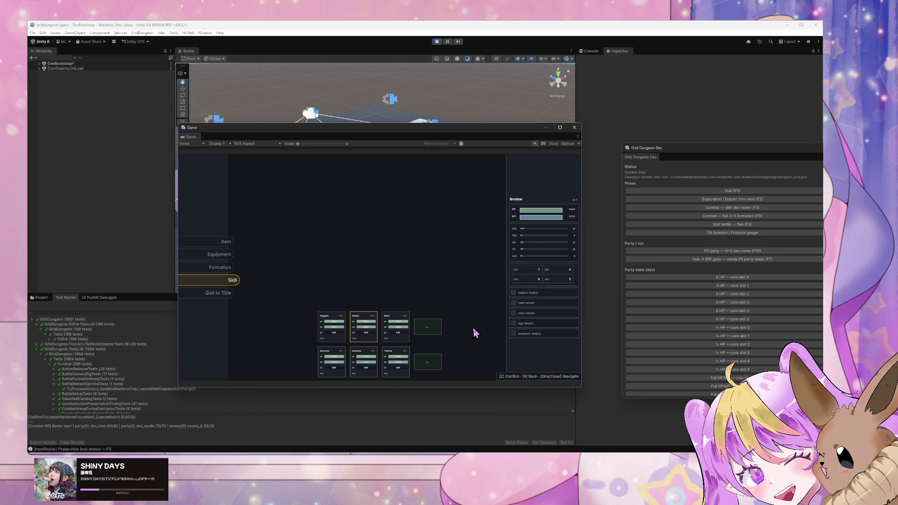
key(Right)
key(z)
key(x)
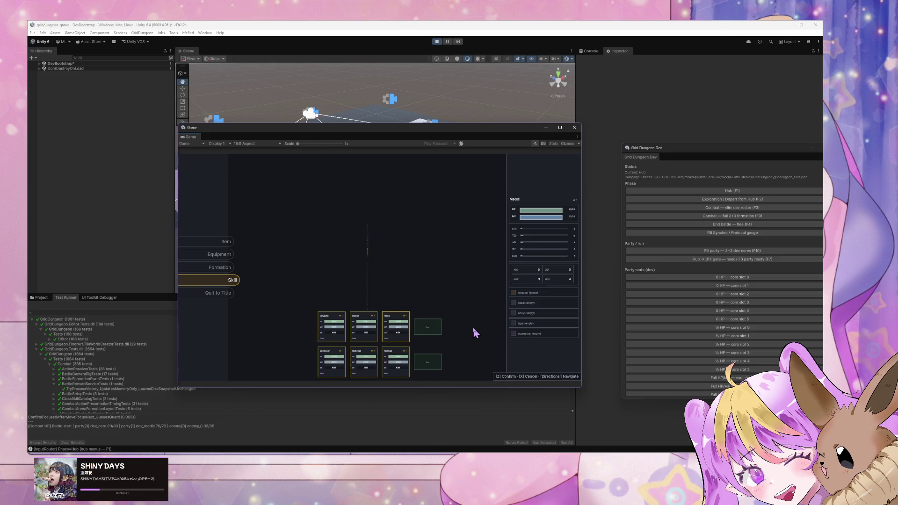
key(Left)
key(z)
key(x)
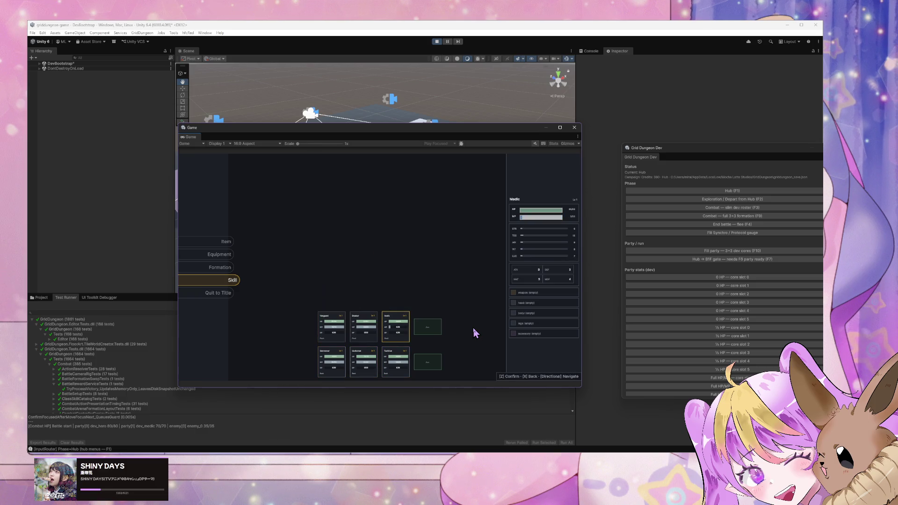
key(x)
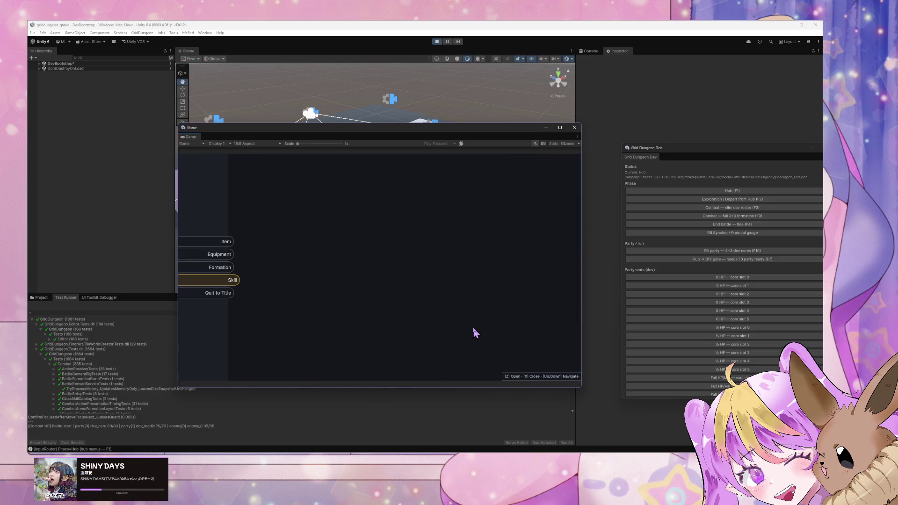
Halve the Vanguard's HP, use an item on the party with Credits 380 still shown, then stop Play Mode.
key(Up)
key(Up)
key(Up)
key(z)
key(z)
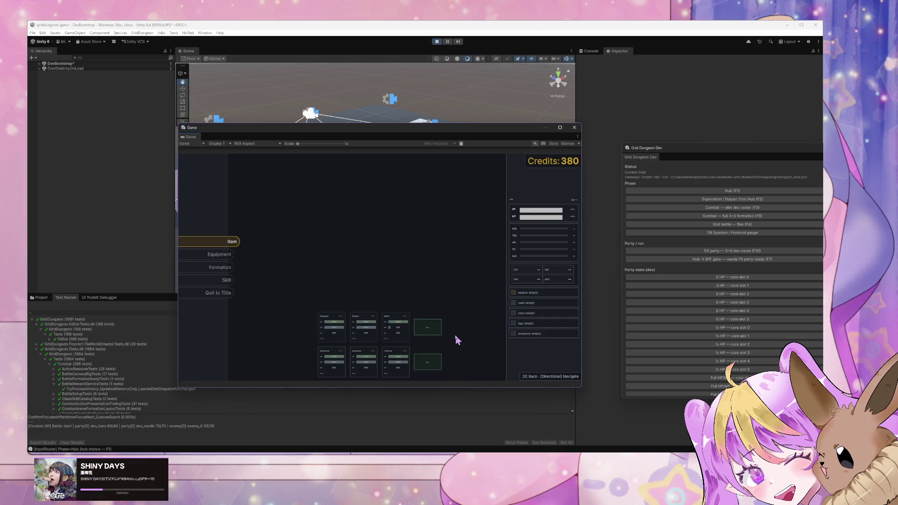
key(x)
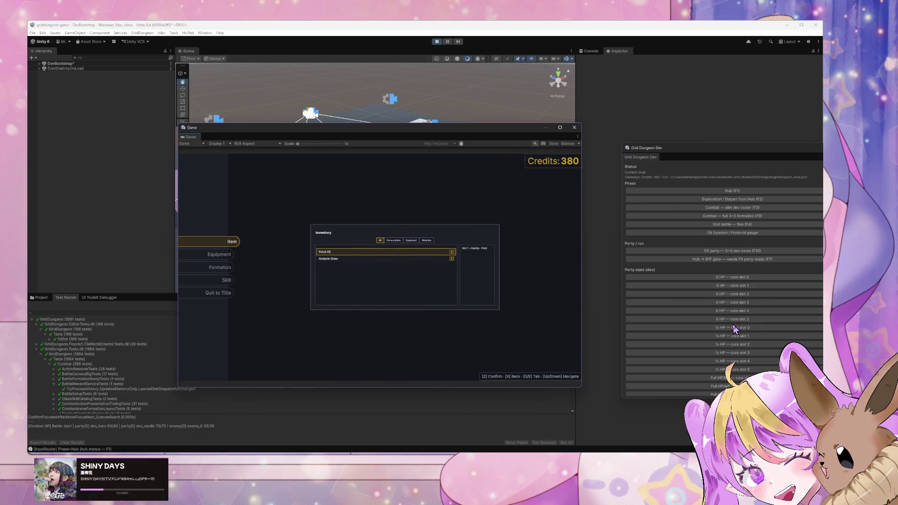
click(733, 327)
click(574, 293)
key(z)
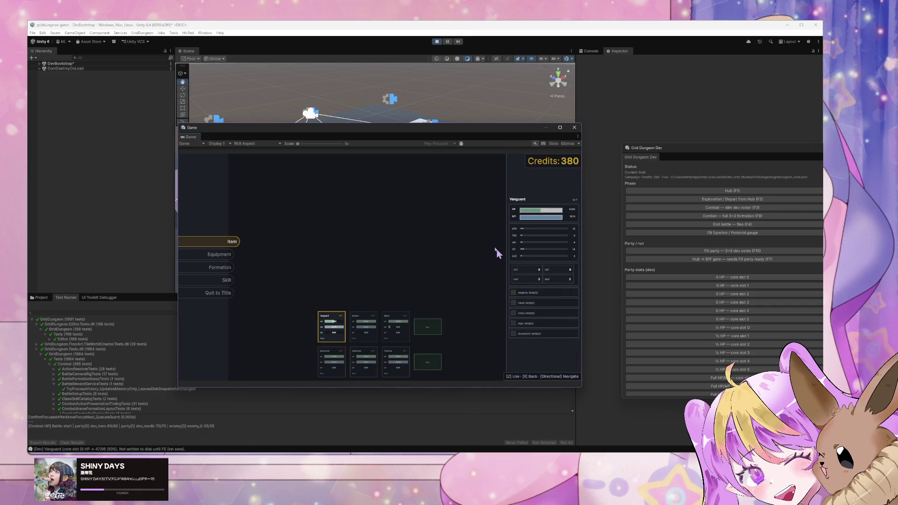
click(437, 41)
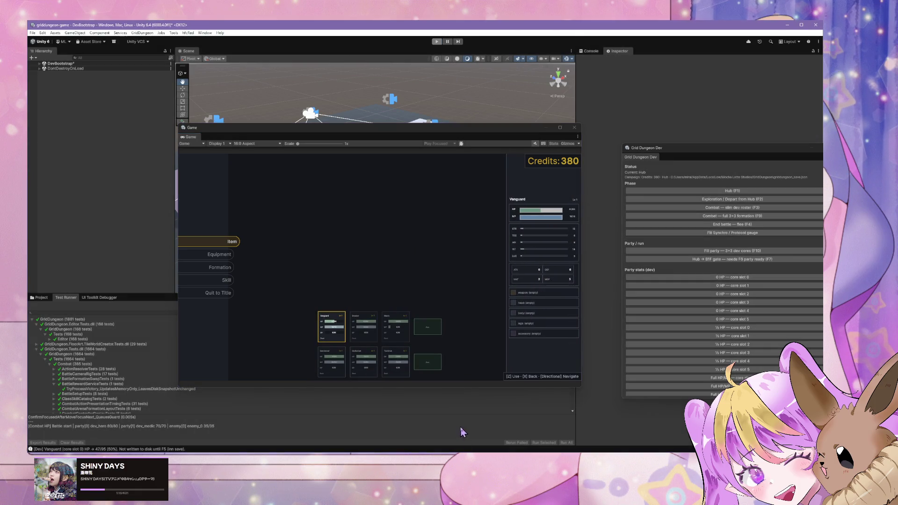
key(alt+Tab)
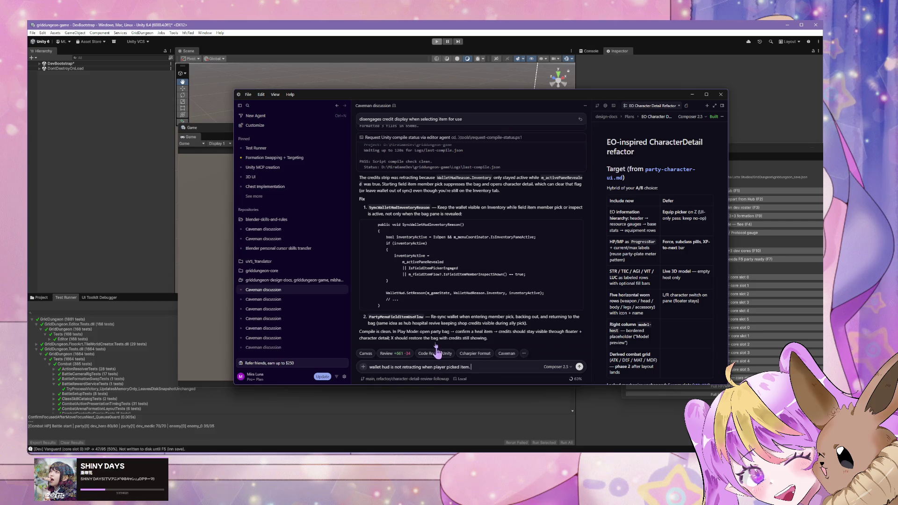
Append 'it should beretracted when character detail popupout' to the wallet HUD message and send it.
click(484, 369)
key(BackSpace)
text(it should be)
text(retracted whe)
text(n character)
text( detail pop)
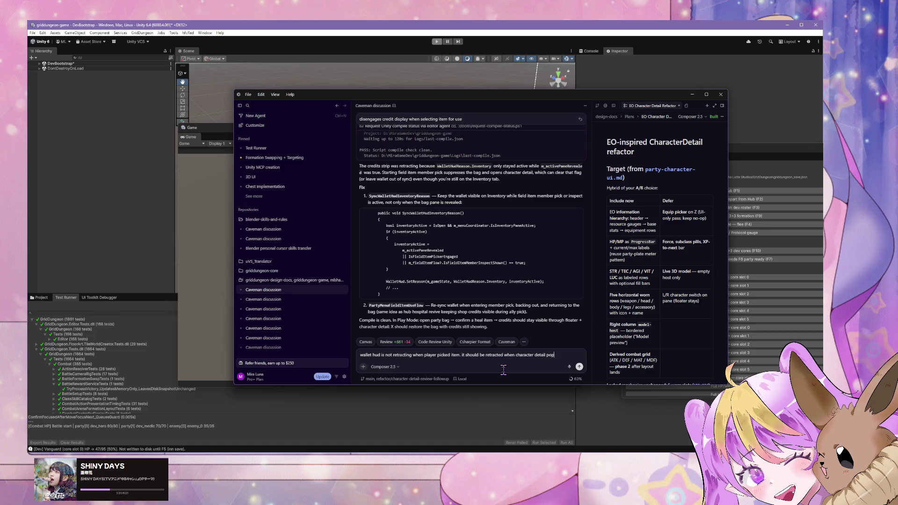
text(up)
text(out)
key(Return)
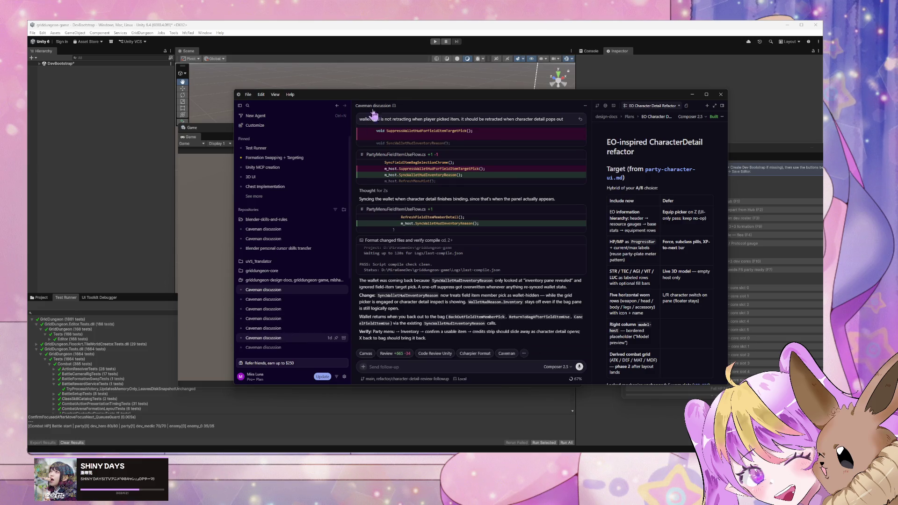
Bring Unity forward and enter Play Mode to test the latest fix.
click(420, 26)
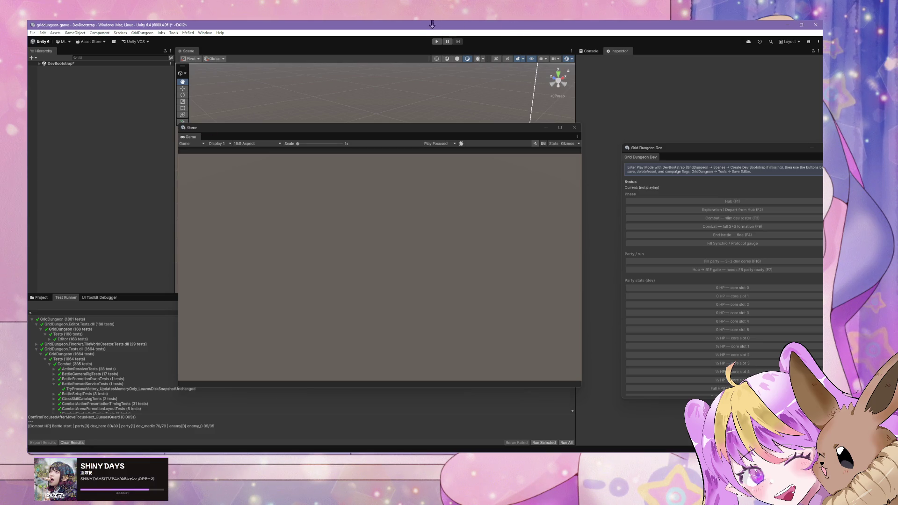
click(437, 41)
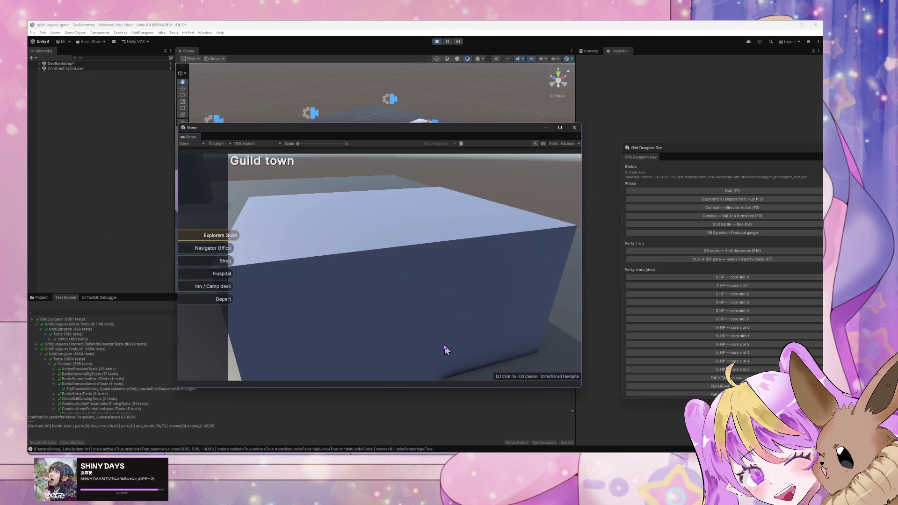
Open the party menu, pick an item to show character detail, then return to the Guild town hub.
key(x)
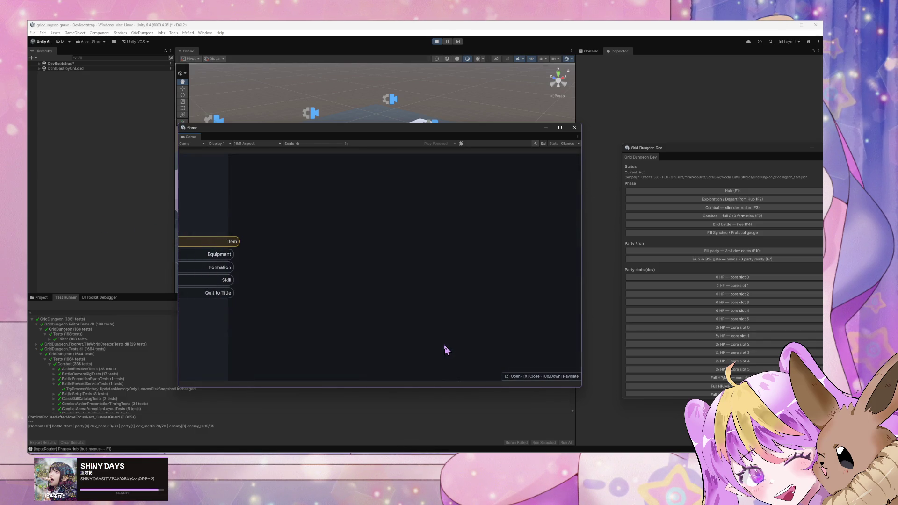
key(x)
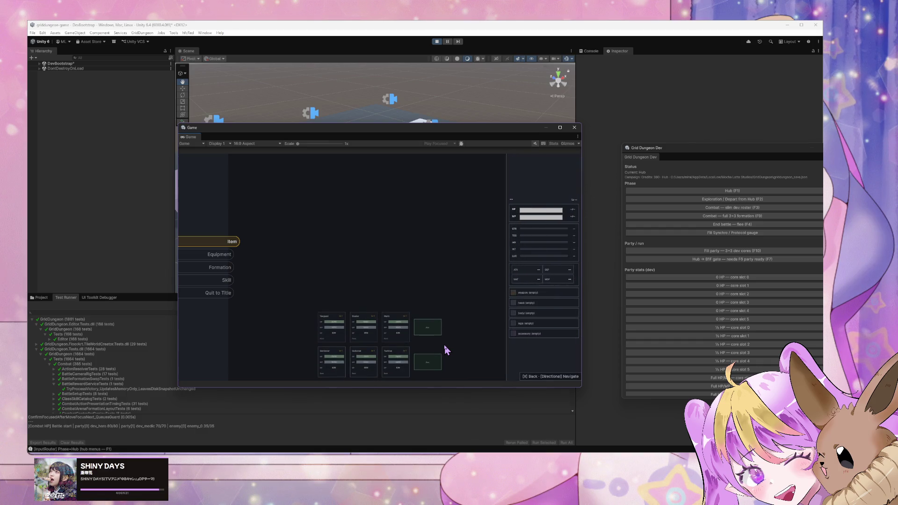
key(x)
key(x)
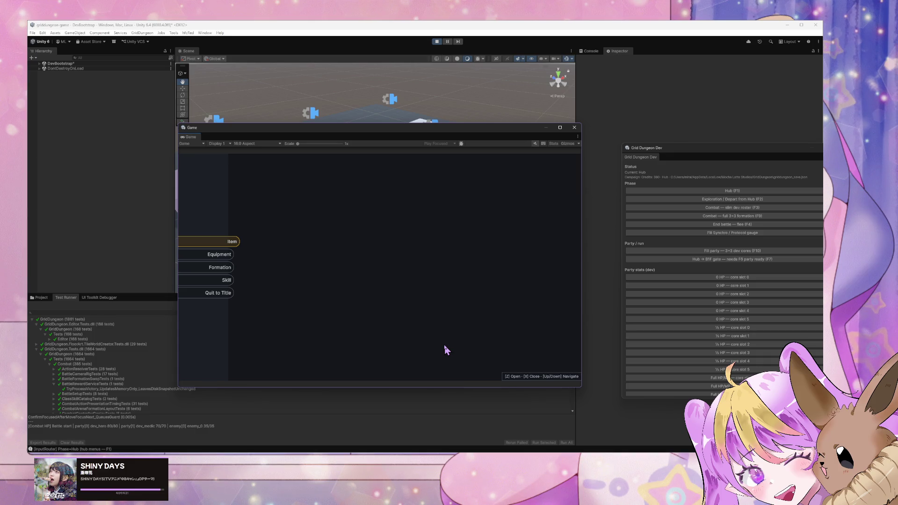
key(x)
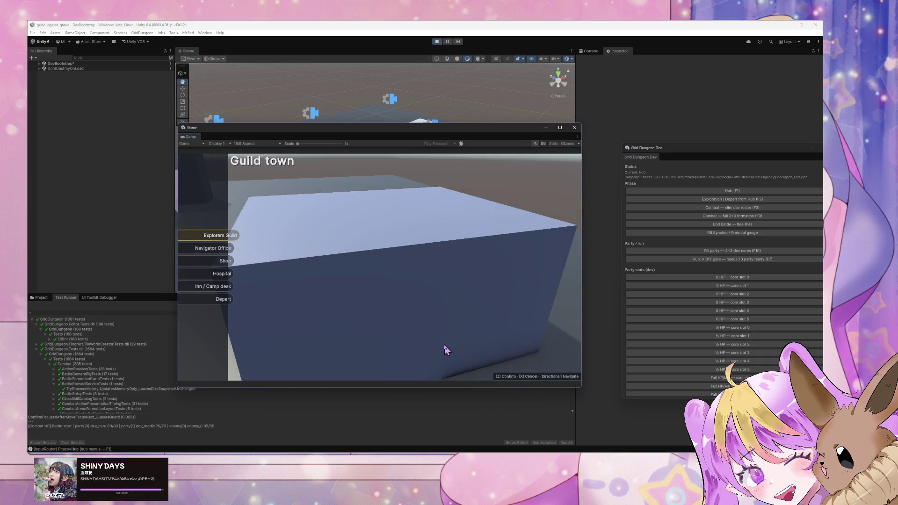
key(x)
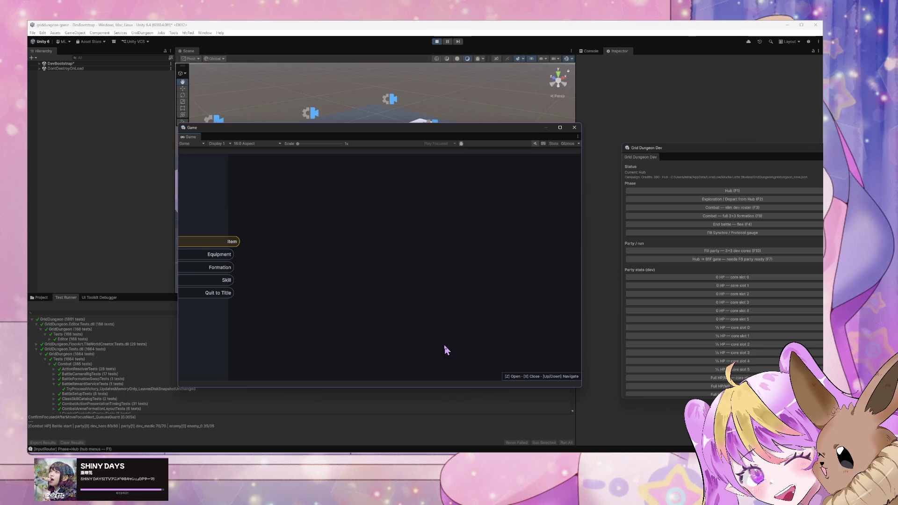
key(z)
key(x)
key(x)
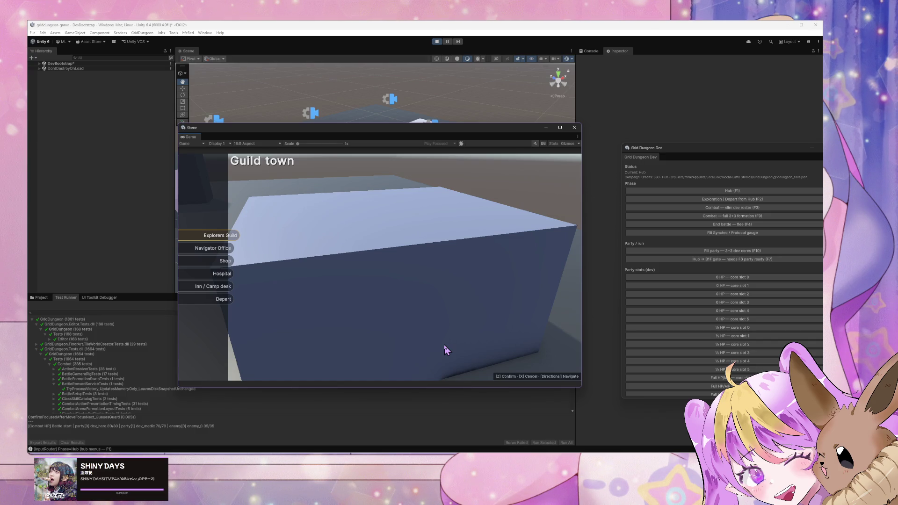
Select Navigator Office, open and close the Equipment screen, and view the Navigator Office options.
key(Down)
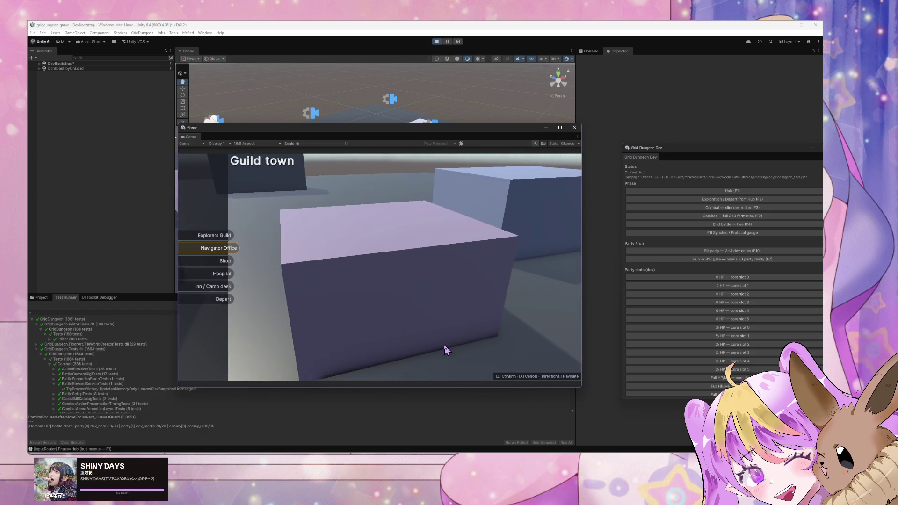
key(x)
key(Down)
key(z)
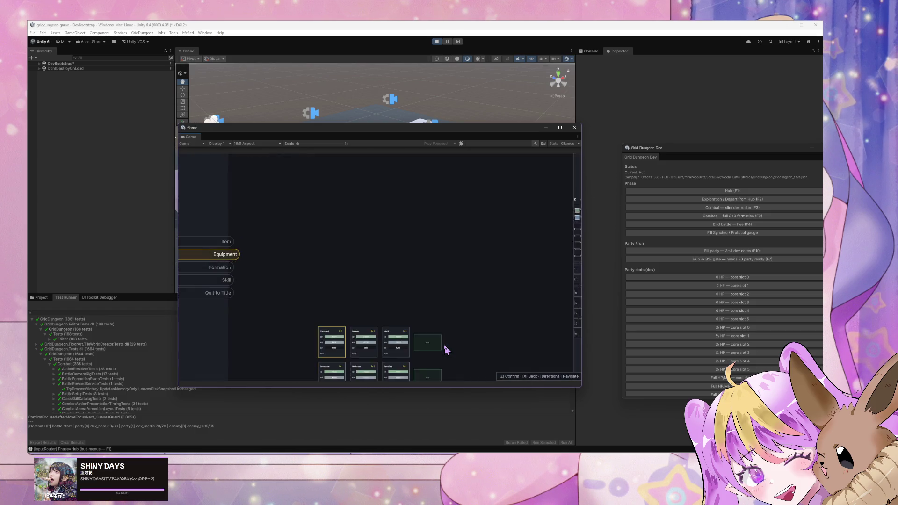
key(x)
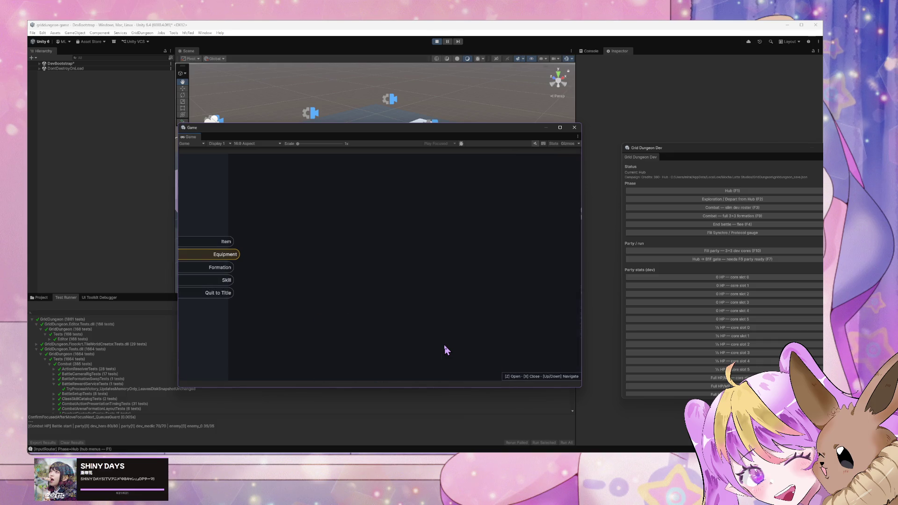
key(x)
key(z)
key(Down)
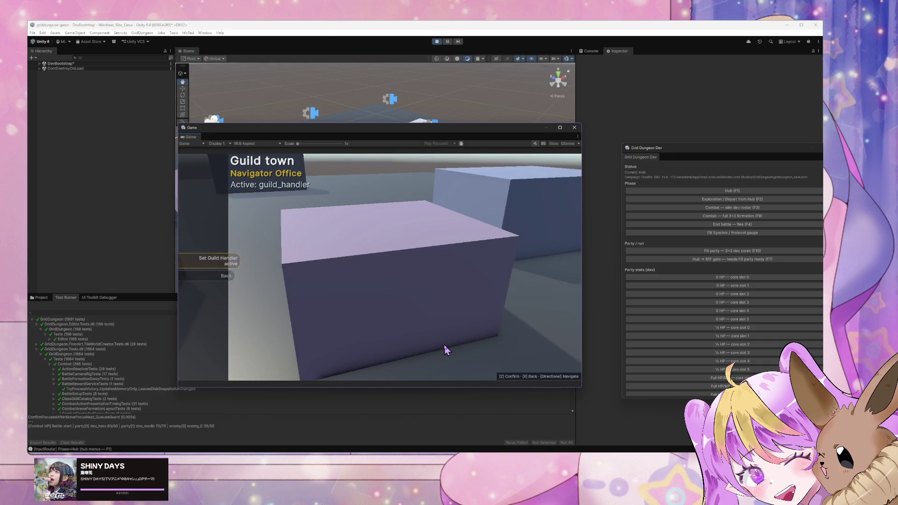
Open the party menu and open and close the Equipment screen twice.
key(z)
key(x)
key(Down)
key(Down)
key(Up)
key(z)
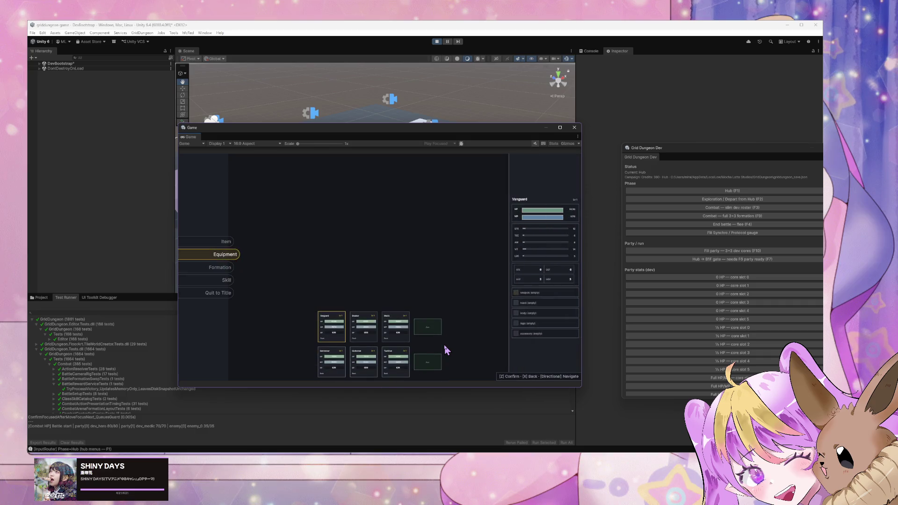
key(x)
key(z)
key(x)
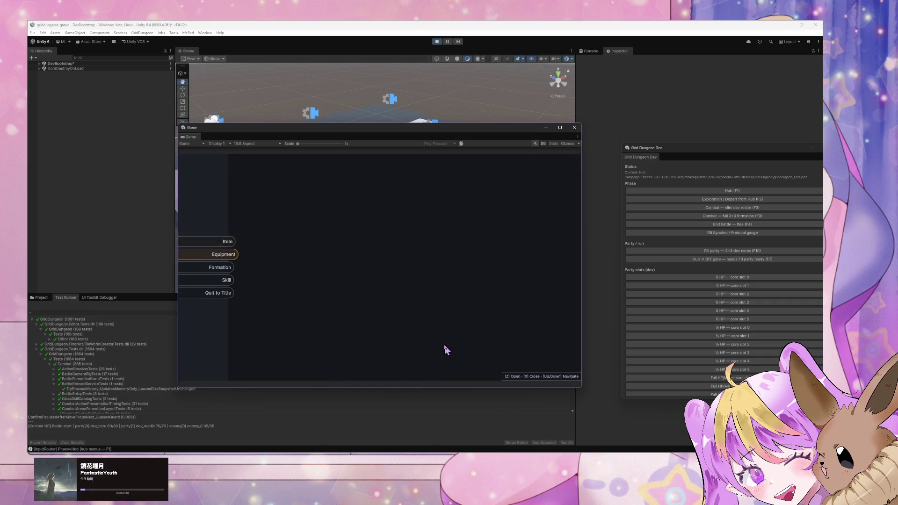
Open the inventory to check the credits and pick a party member for an item.
key(Up)
key(z)
key(x)
key(z)
key(z)
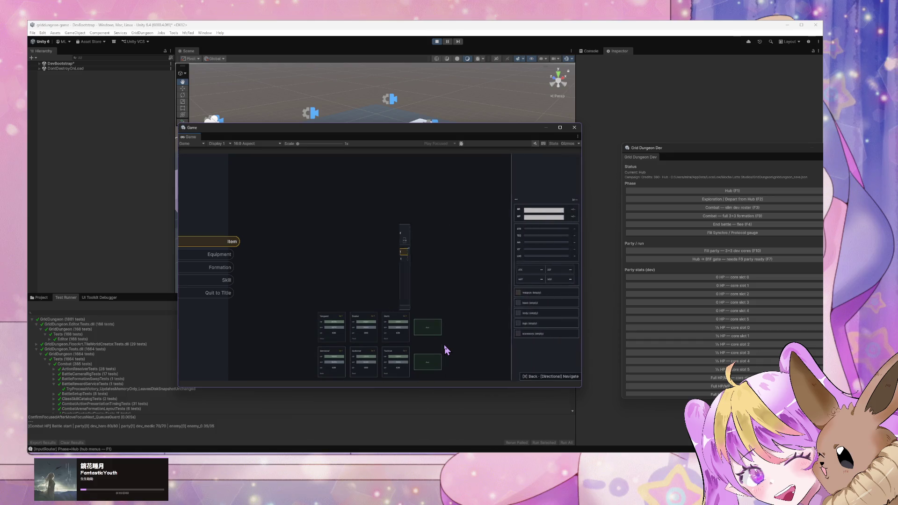
key(x)
Leave the inventory and open the Formation screen.
key(z)
key(x)
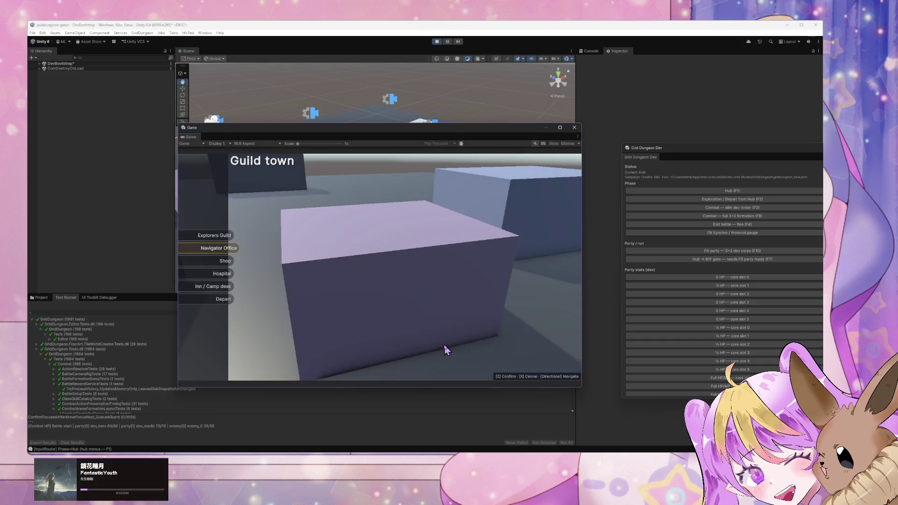
key(Down)
key(Down)
key(z)
Close Formation, view the Skill screen, then close Skill and select Equipment.
key(Down)
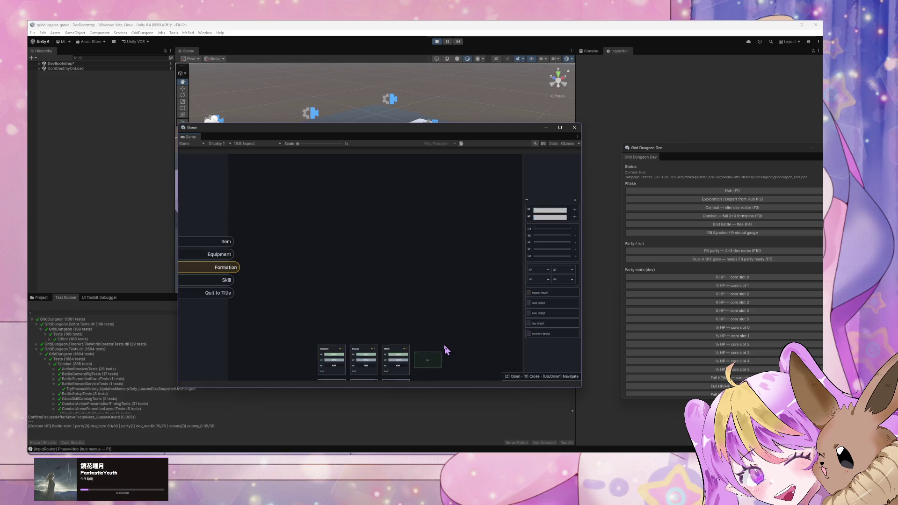
key(x)
key(z)
key(x)
key(Down)
key(z)
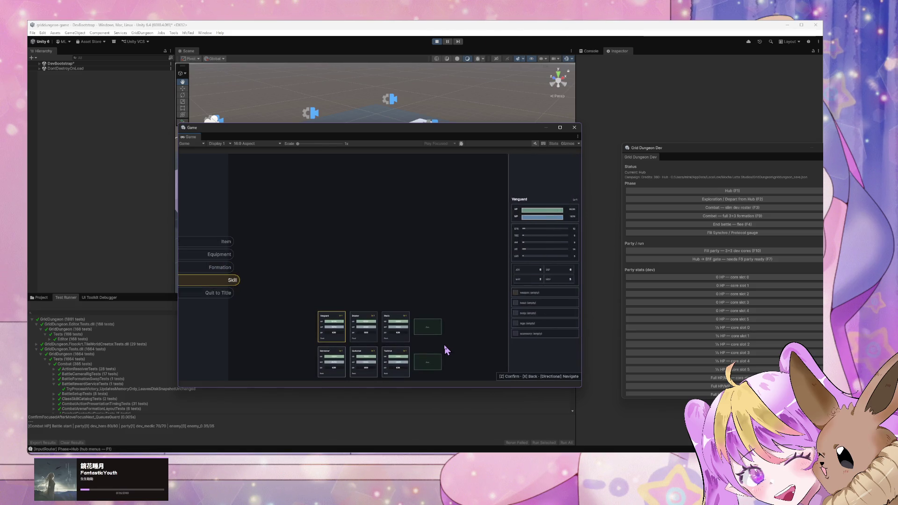
key(x)
key(Up)
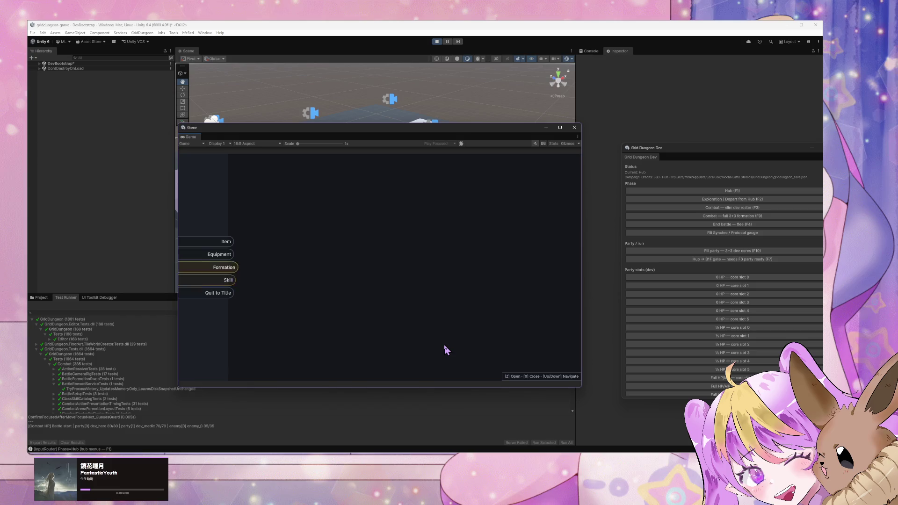
key(Up)
Open the Equipment screen and browse Vanguard's equipment slot list.
key(z)
key(z)
key(Down)
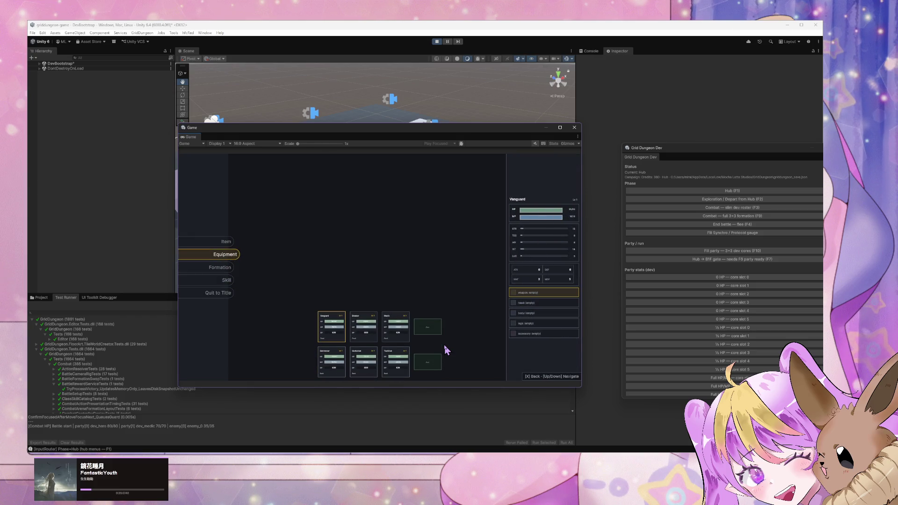
key(Down)
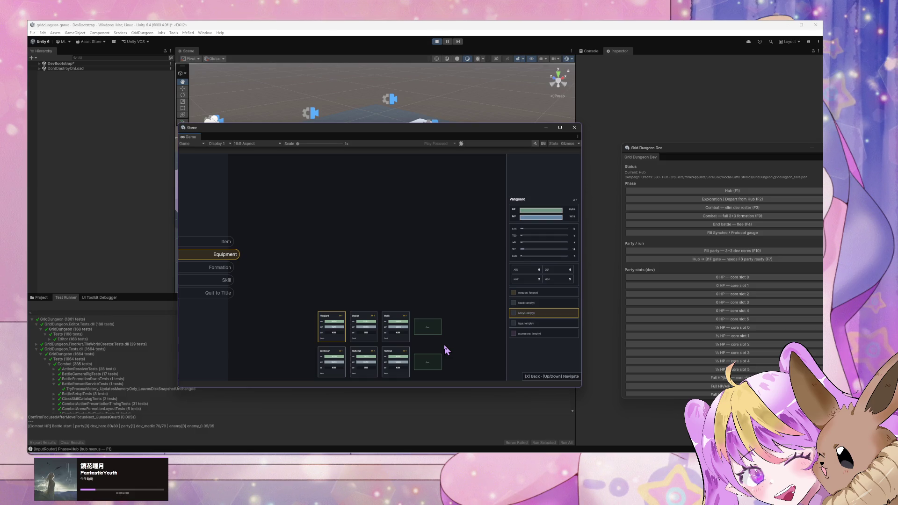
key(Up)
key(Up)
key(Down)
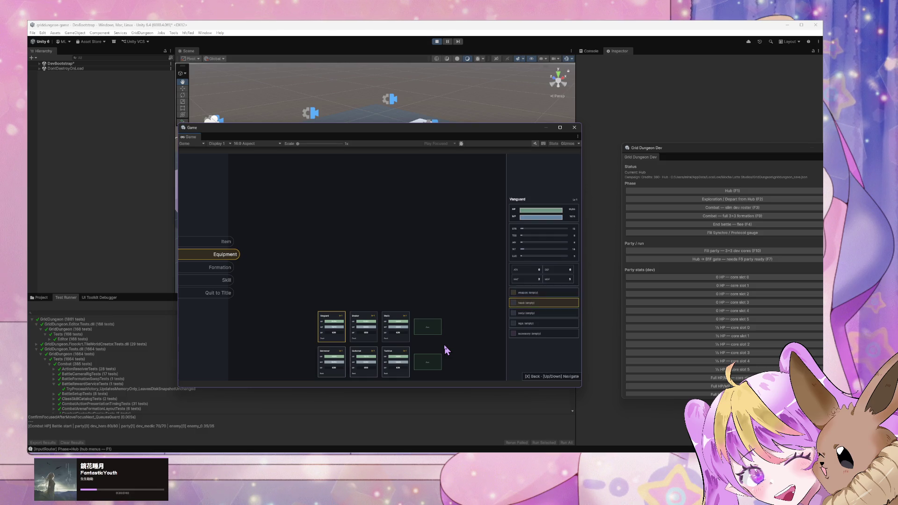
key(Down)
key(Down)
key(Up)
key(Up)
key(Up)
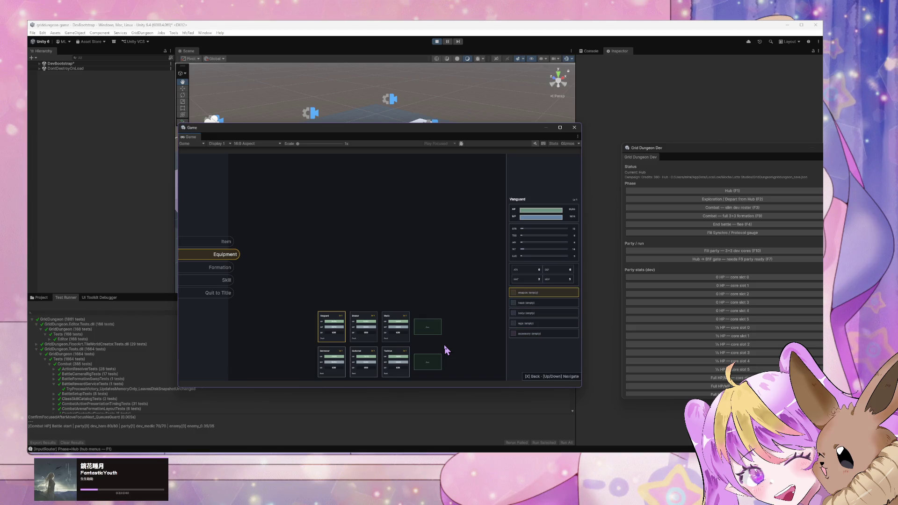
Close Vanguard's character detail, then reopen it and browse the slots again.
key(Down)
key(Down)
key(Down)
key(Down)
key(x)
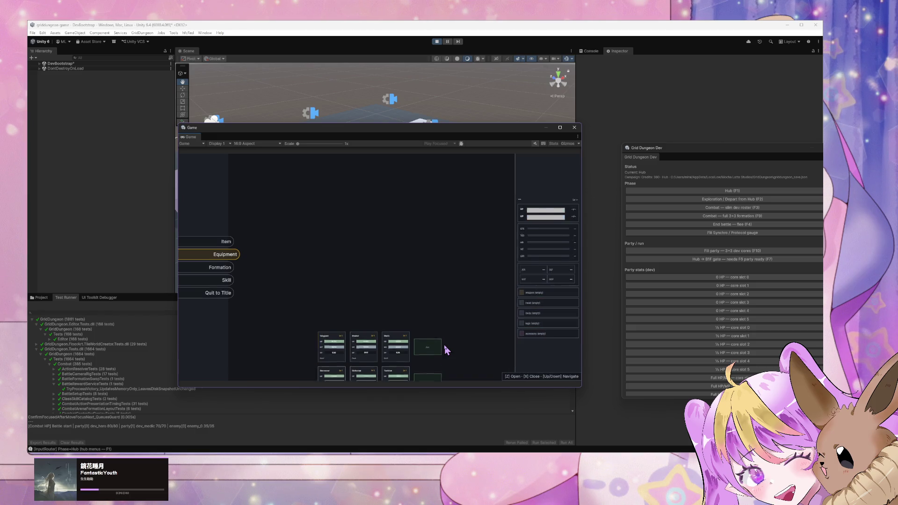
key(z)
key(Down)
key(Down)
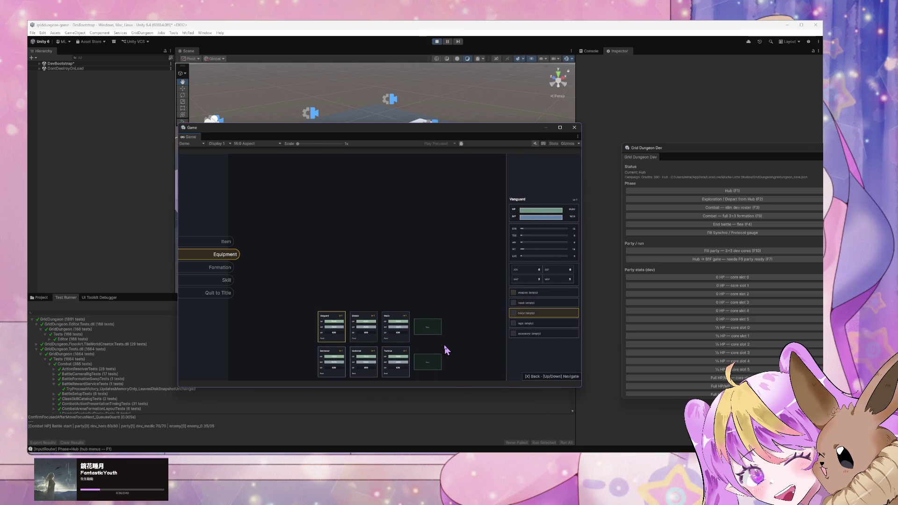
key(Down)
key(Down)
key(Up)
key(Up)
key(Up)
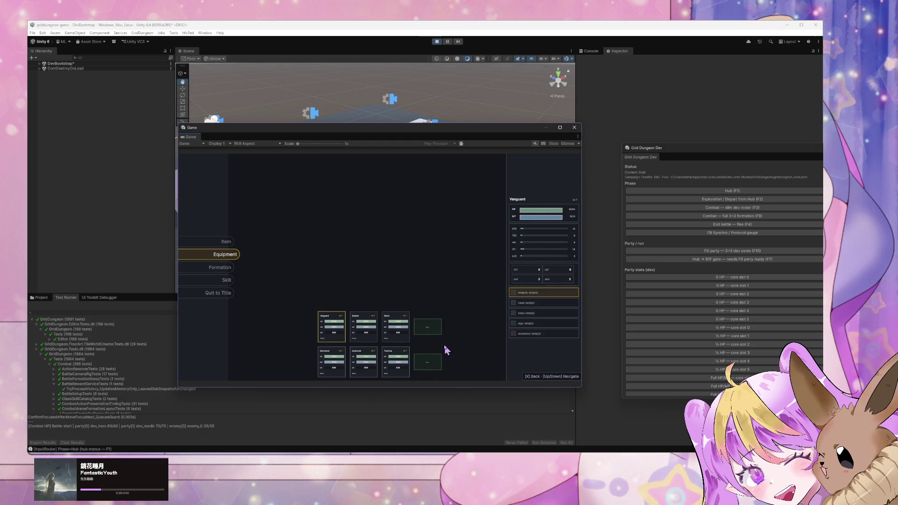
Return to Guild town and check the Navigator Office options before heading back to the hub.
key(x)
key(x)
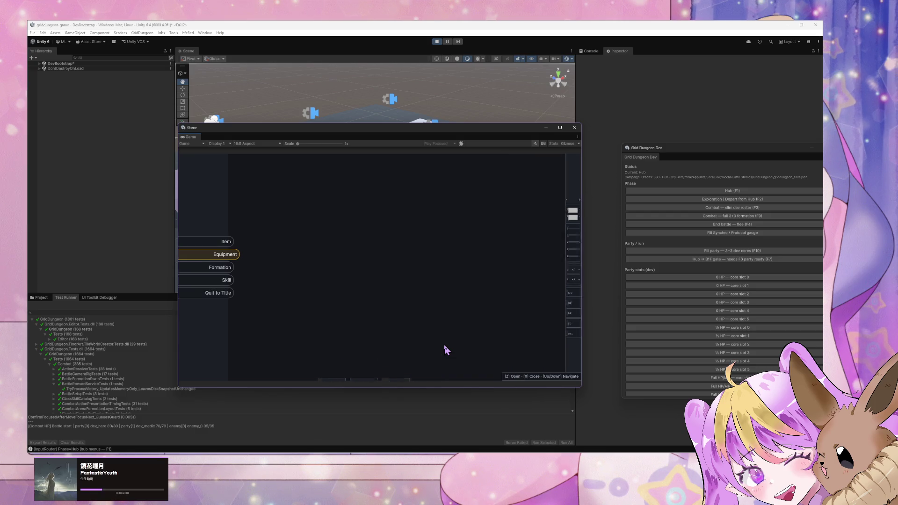
key(x)
key(z)
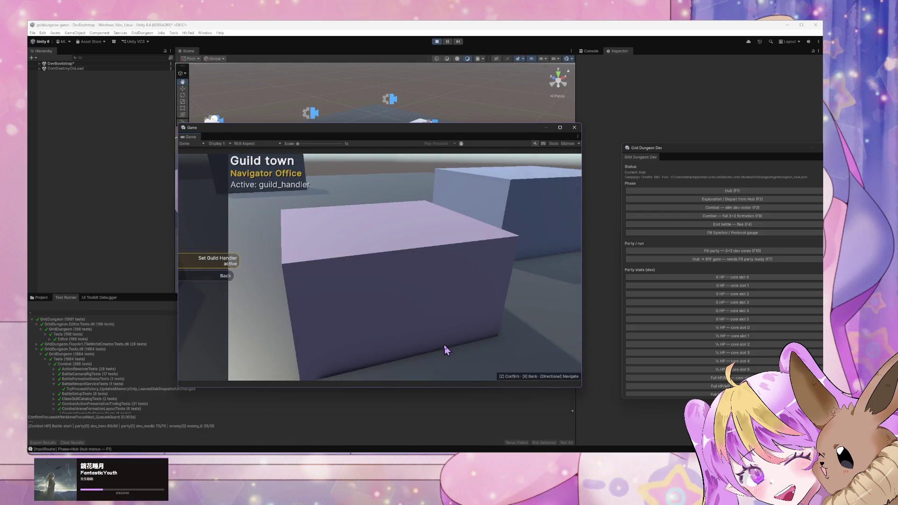
key(x)
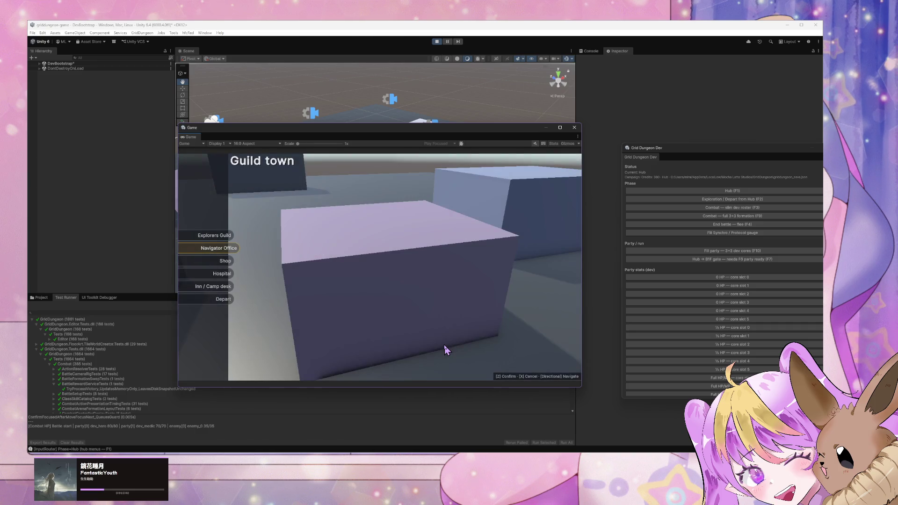
Stop Play Mode and enter 'create PR' in the Cursor chat.
click(436, 42)
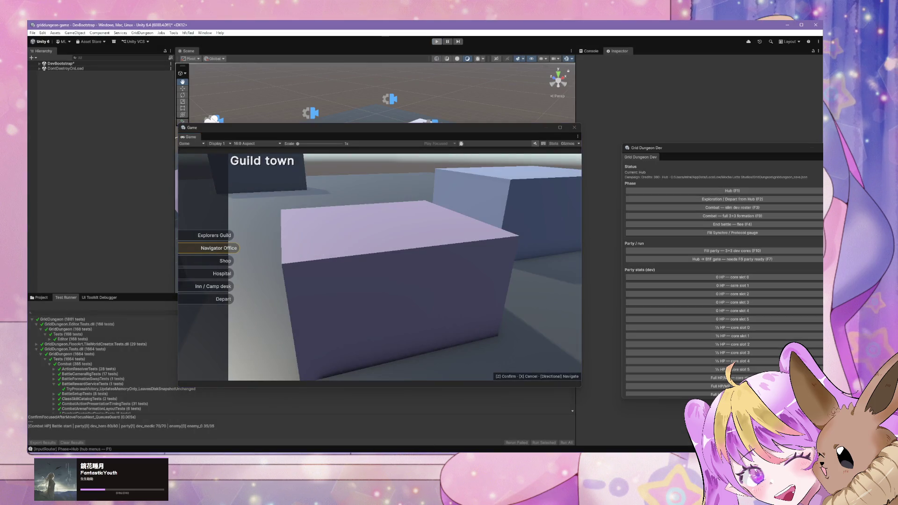
key(alt+Tab)
text(create PR)
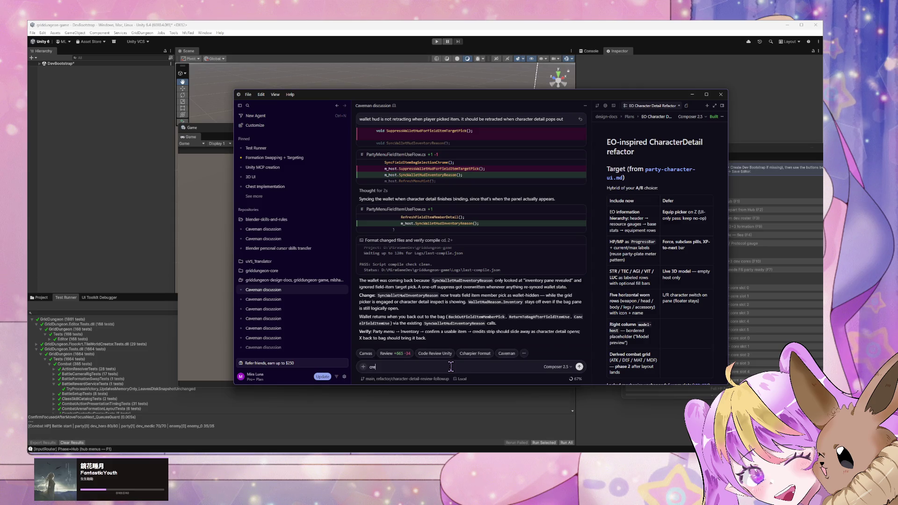